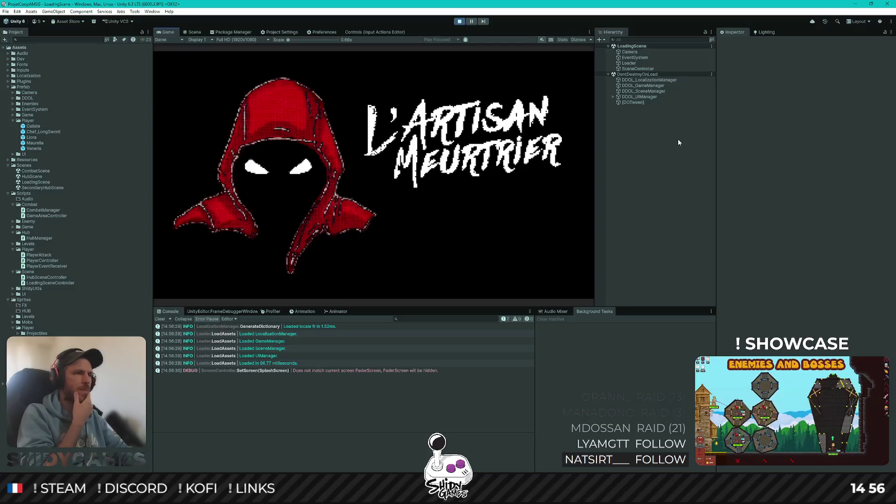
Enter the Hub from the main menu, inspect HubManager > Controller and its Players list, then stop
key(Return)
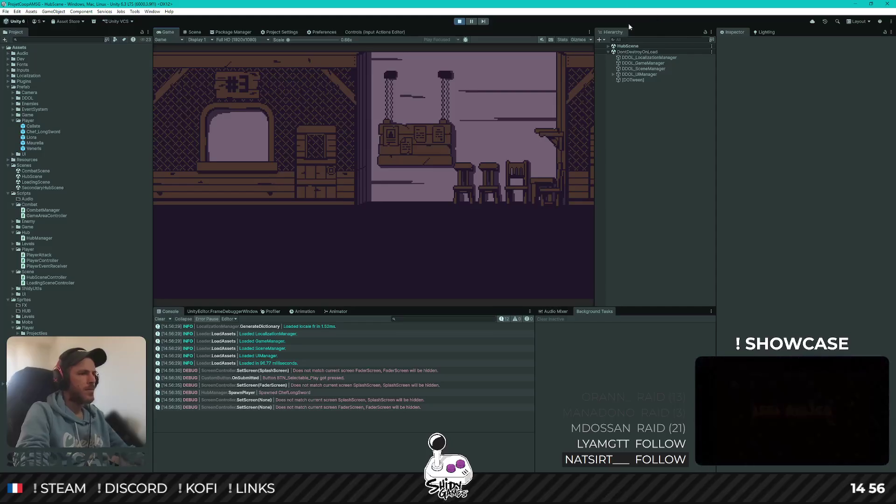
click(608, 46)
click(613, 63)
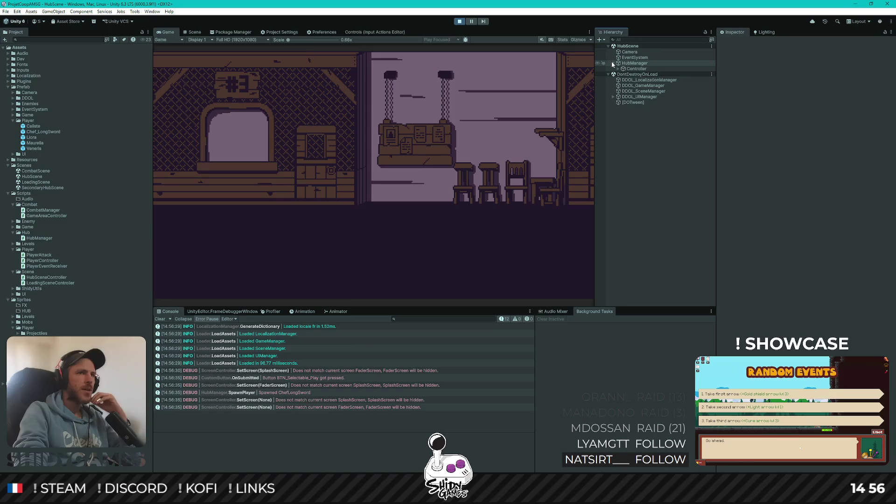
click(618, 69)
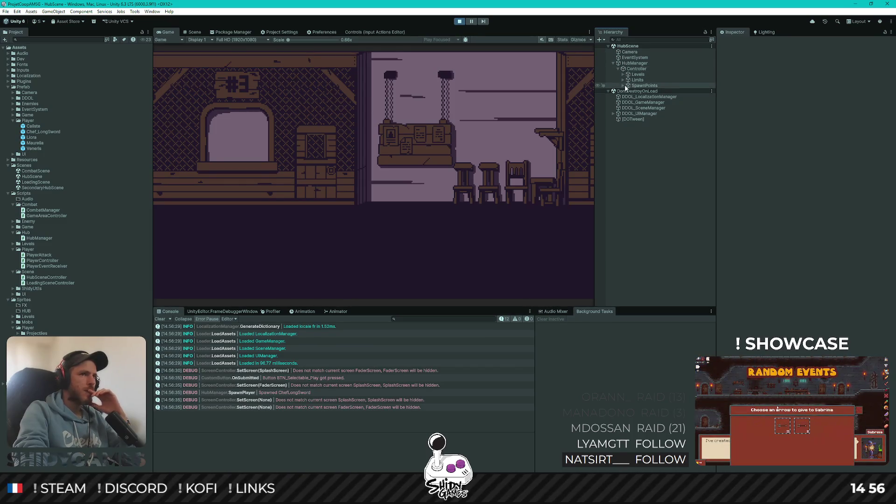
click(632, 63)
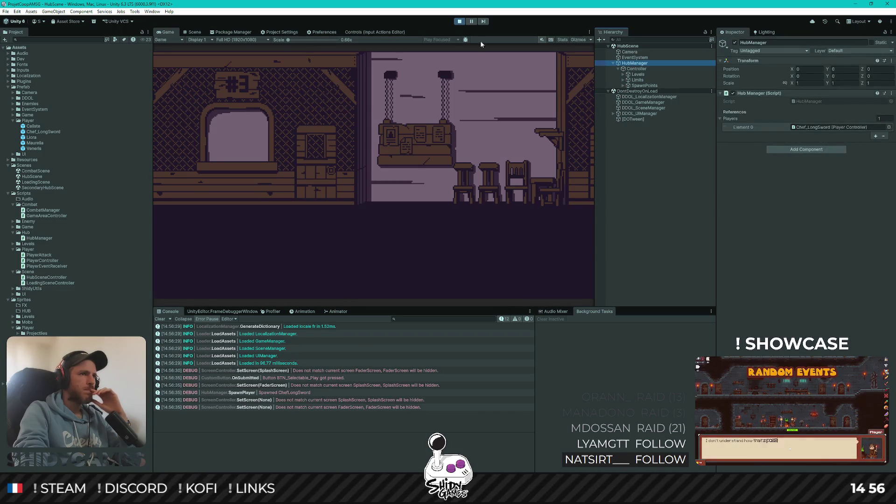
click(460, 21)
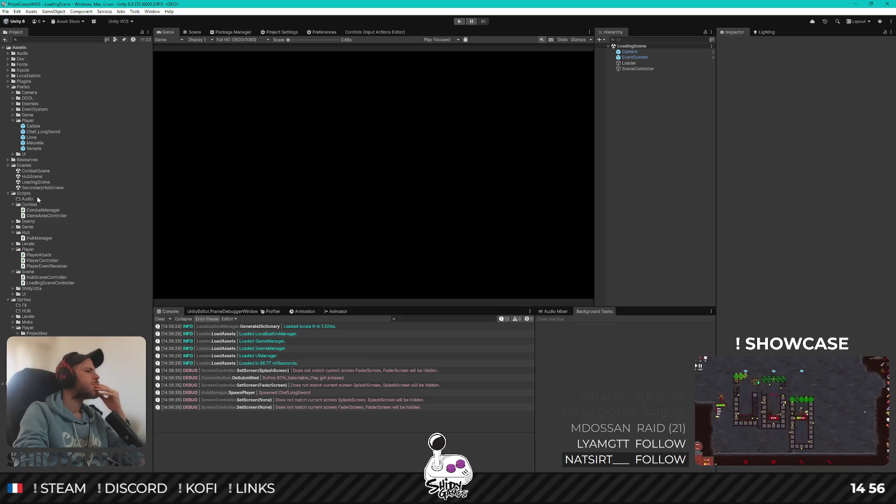
Open CombatScene and pick out the Player object with Chef_LongSword under CombatManager
double_click(37, 171)
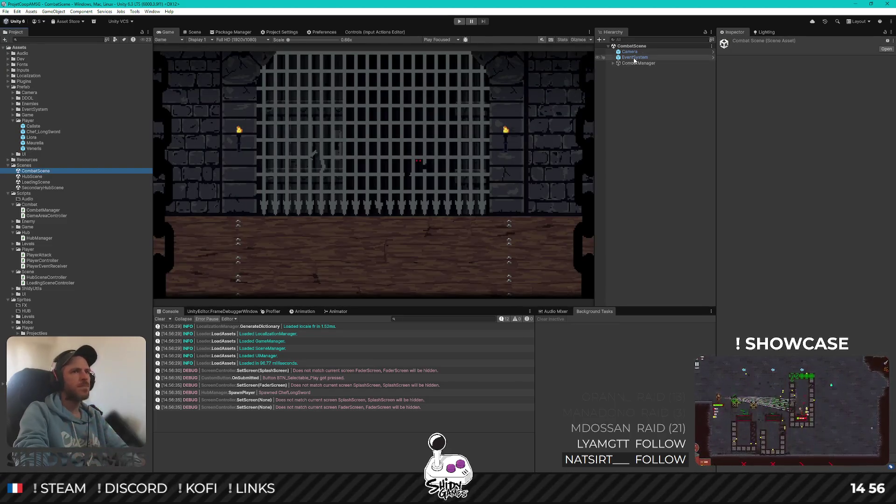
click(636, 63)
key(Right)
key(Down)
key(Down)
key(Right)
key(Down)
key(Up)
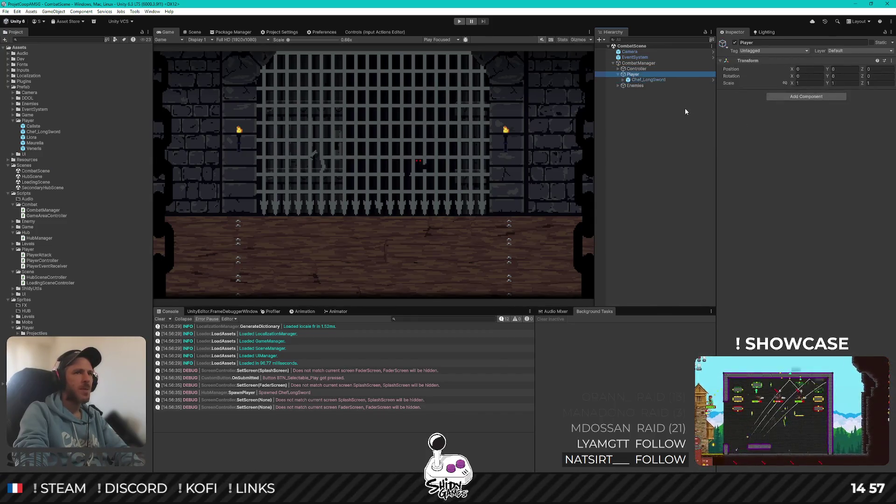
key(Left)
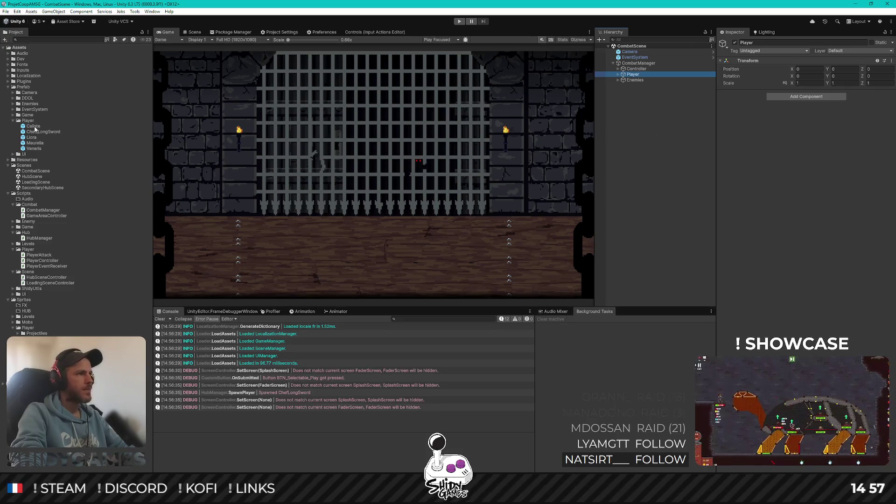
Paste Player under HubManager in HubScene and save the scene
double_click(39, 177)
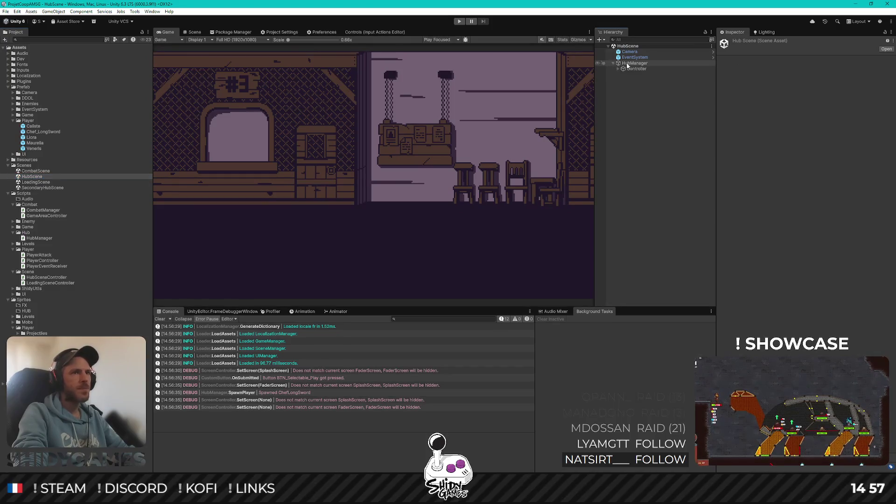
click(630, 75)
drag(642, 69, 640, 64)
key(ctrl+s)
Select Chef_LongSword under Player and open its PlayerController script
click(665, 118)
click(632, 74)
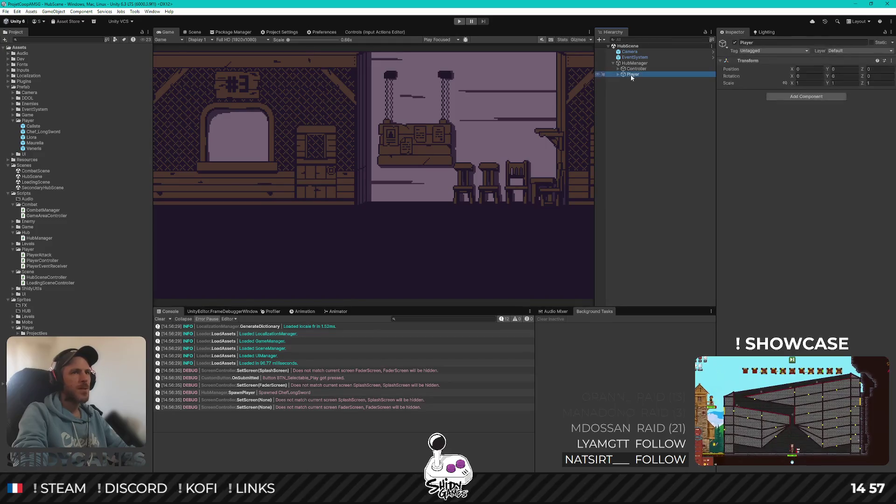
click(618, 75)
click(642, 80)
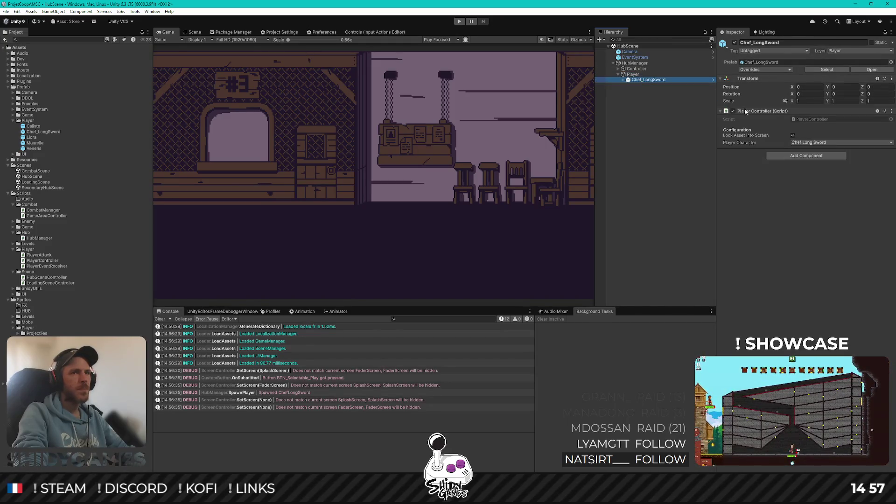
double_click(824, 120)
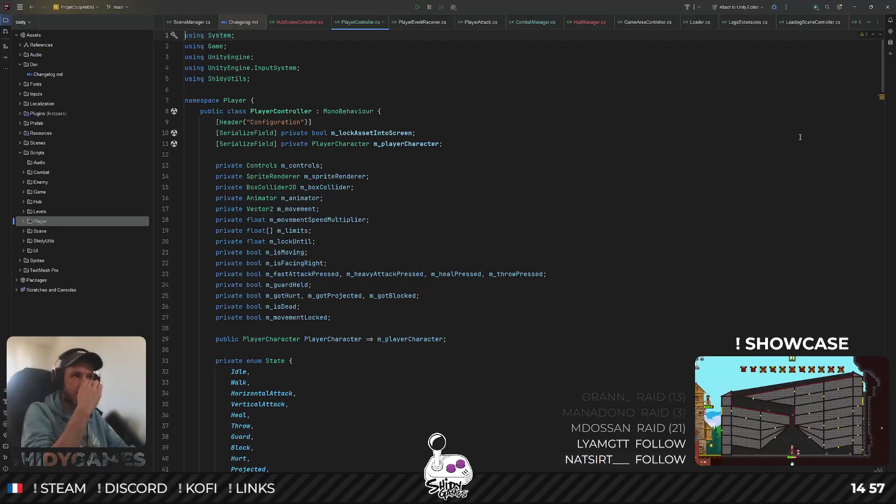
Scroll through PlayerController.cs, place the cursor at the end of Awake, and return to Unity
scroll(627, 119, down, 15)
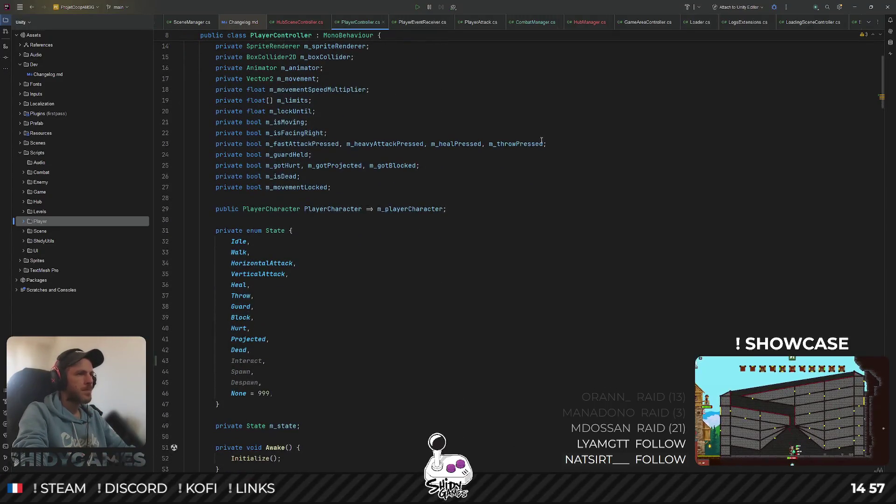
scroll(545, 137, up, 5)
click(546, 139)
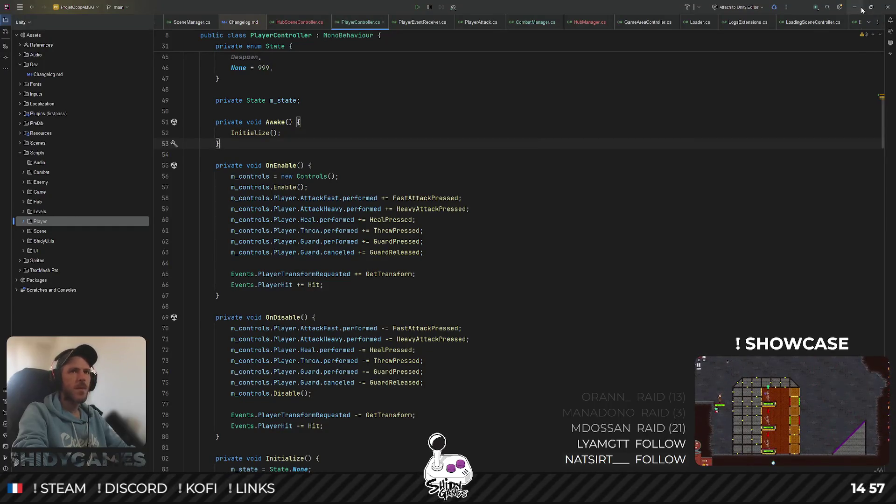
click(854, 7)
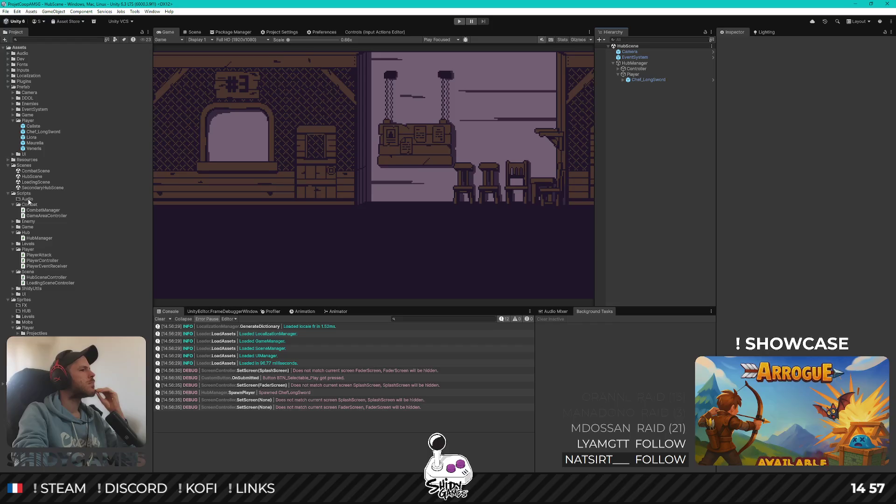
Playtest from LoadingScene into the hub and jump to the NullReferenceException at PlayerController.cs line 148
double_click(33, 183)
key(ctrl+p)
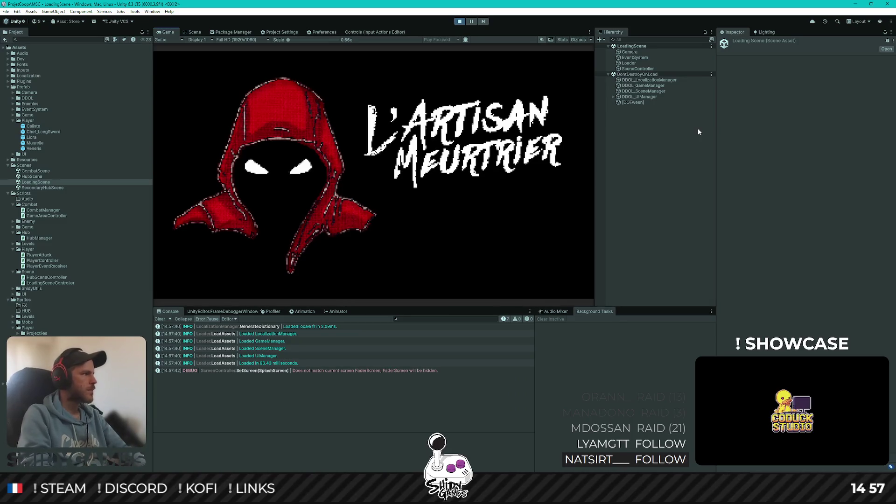
key(Return)
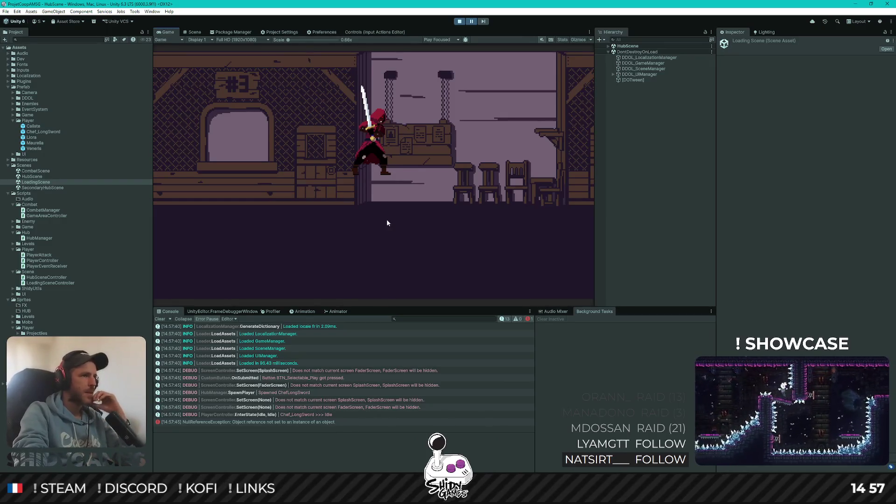
double_click(266, 422)
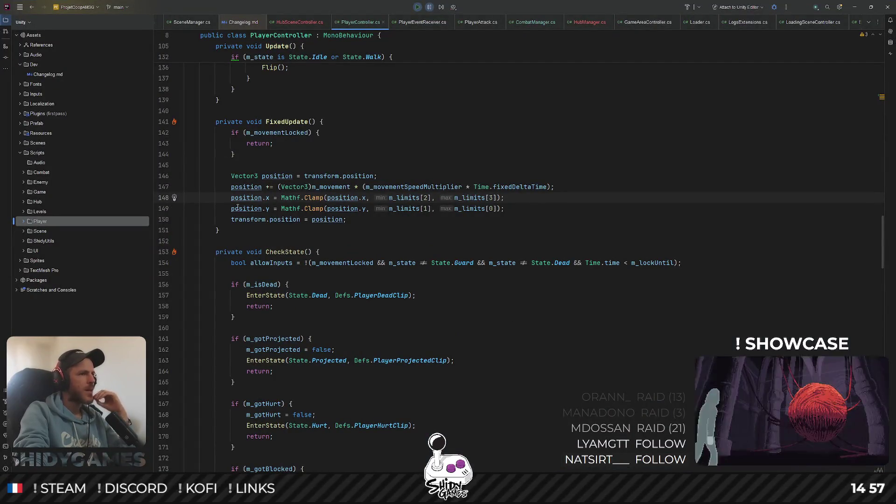
Search PlayerController.cs for every use of m_limits
click(410, 200)
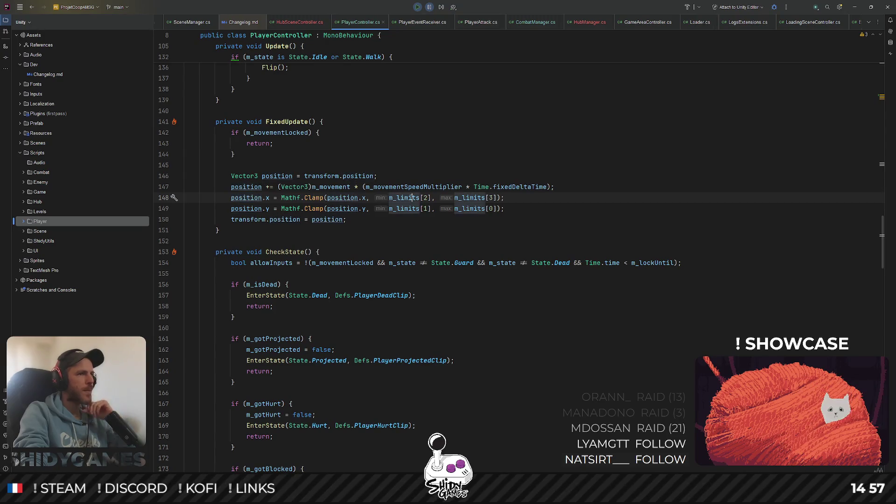
key(ctrl+f)
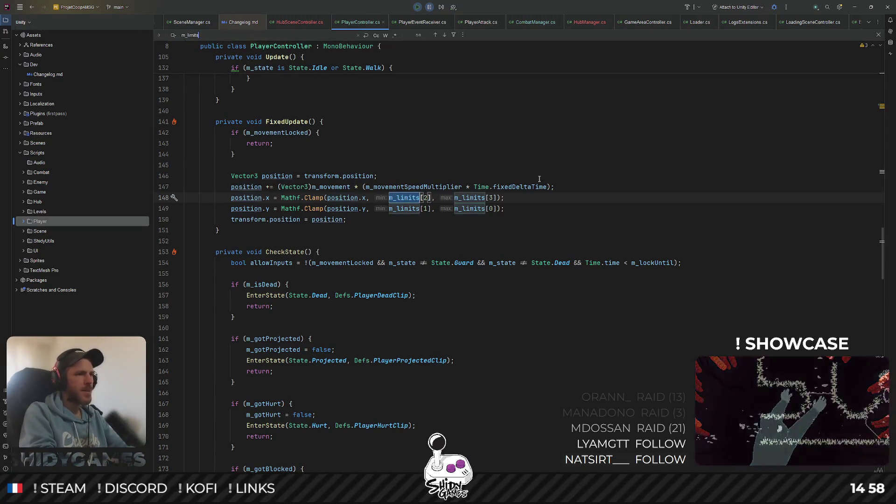
key(shift+F3)
key(shift+F3)
key(shift+F3)
key(shift+F3)
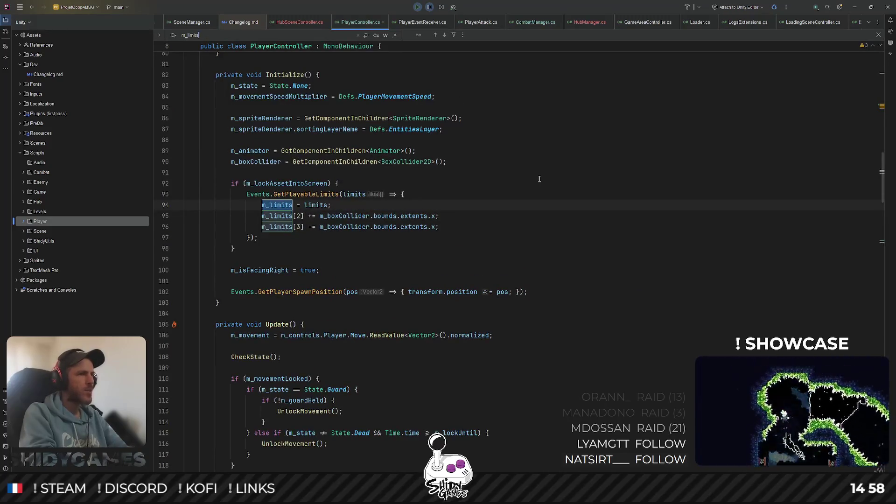
key(F3)
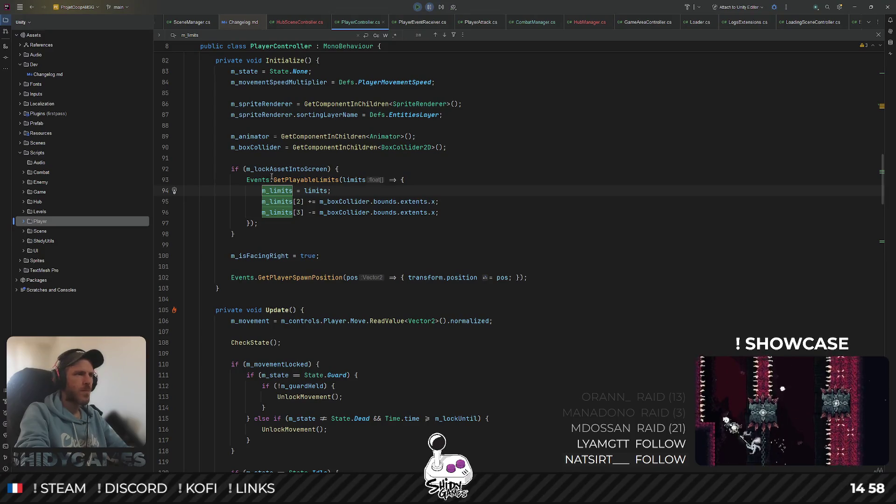
Trace GetPlayableLimits through Events.cs to GameAreaController.cs's PlayableLimitsRequested handler, then select the hub's Controller in Unity
ctrl+click(305, 180)
ctrl+click(278, 198)
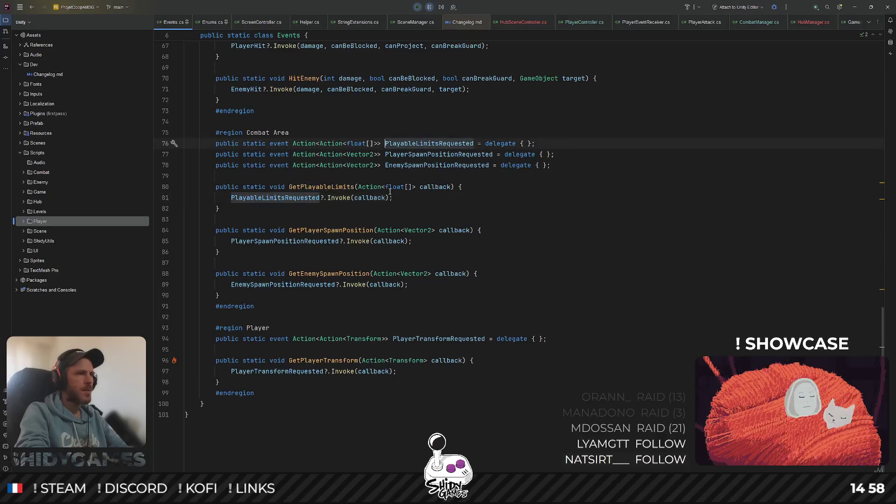
ctrl+click(450, 142)
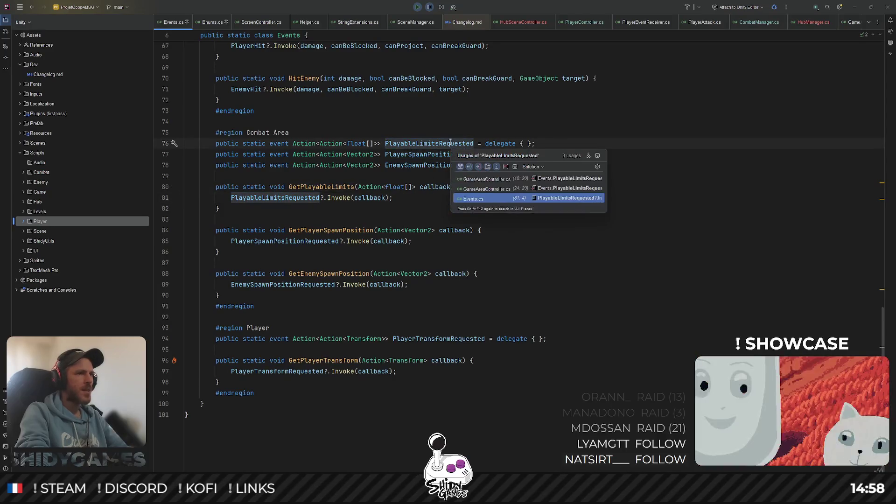
click(568, 183)
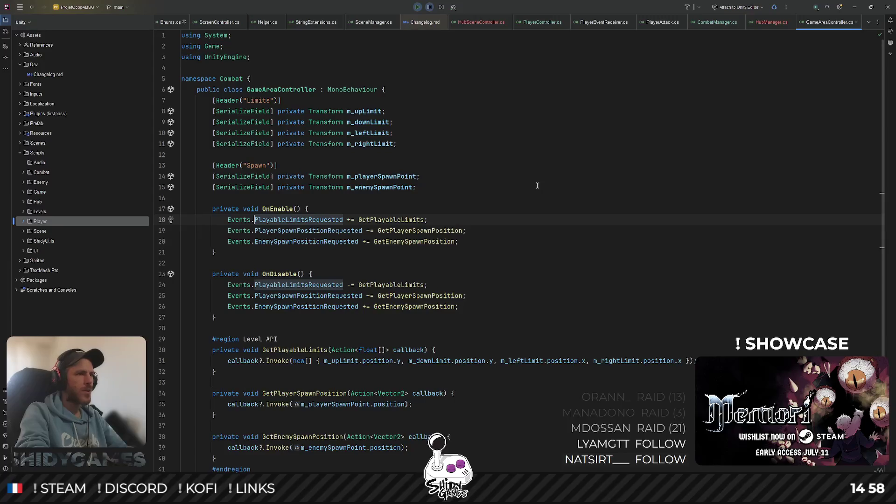
key(Up)
key(Up)
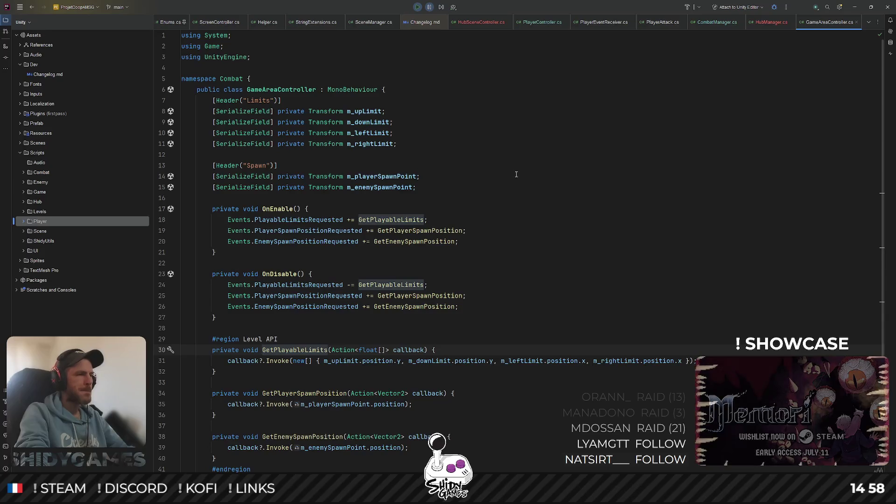
click(854, 7)
click(637, 69)
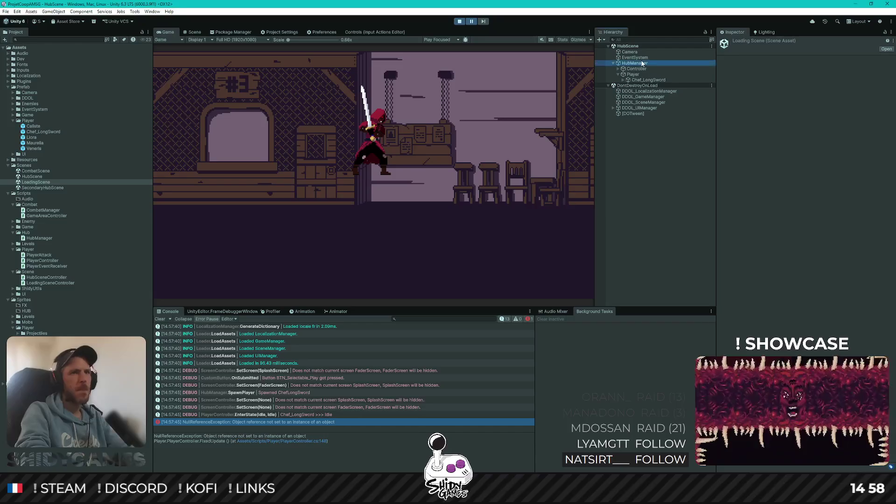
Browse the hub Controller's Levels and Limits children, checking the Up limit's position
key(Down)
key(Down)
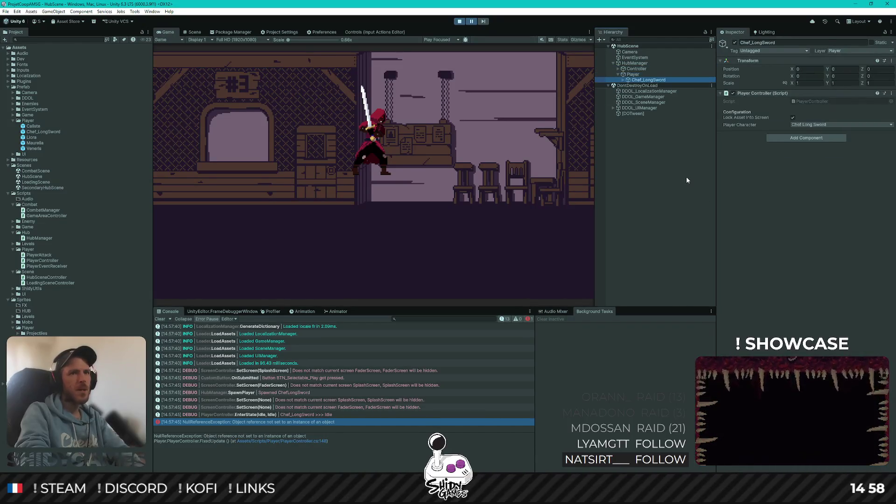
key(Right)
key(Left)
key(Up)
key(Up)
key(Right)
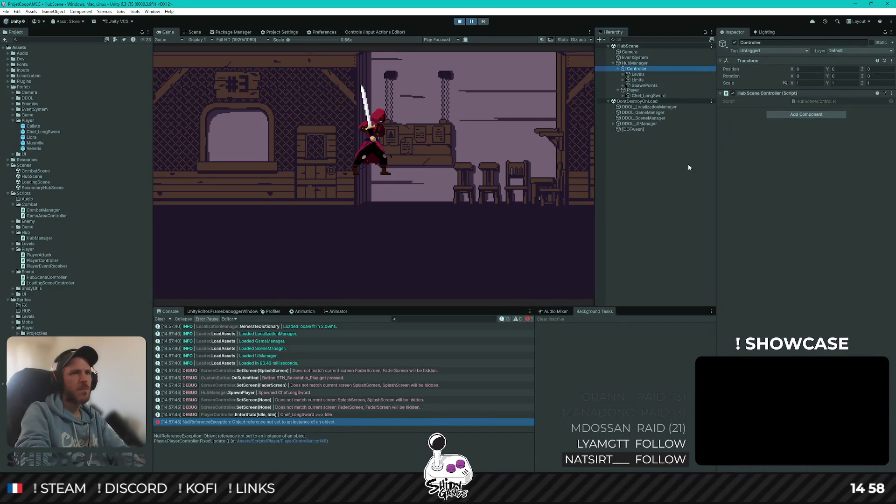
key(Down)
key(Right)
key(Left)
key(Down)
key(Right)
key(Down)
key(Up)
key(Left)
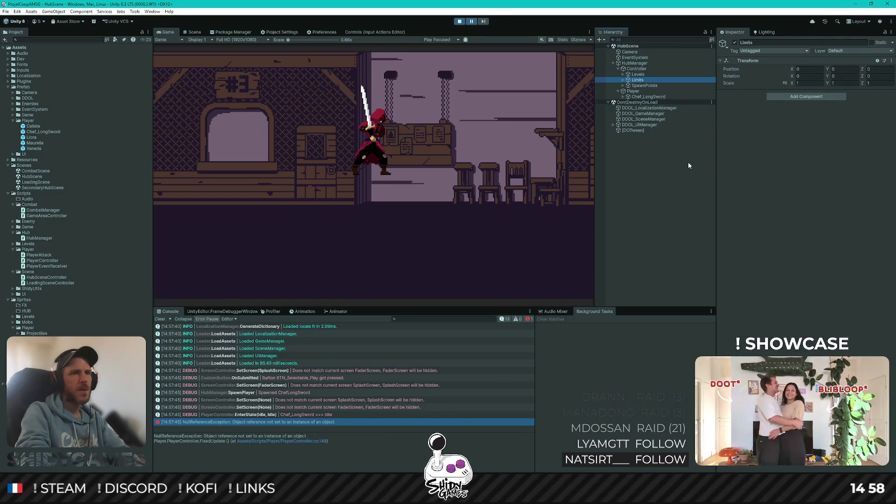
key(Right)
key(Down)
key(Down)
key(Down)
key(Down)
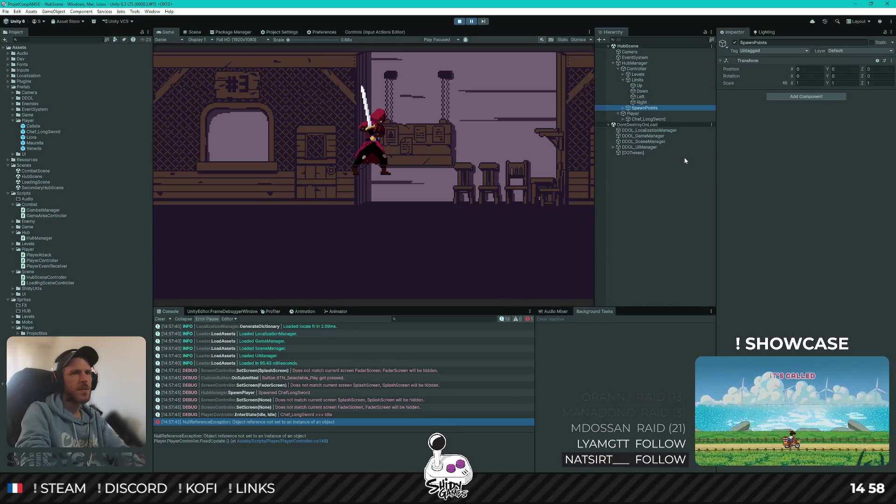
Stop play mode, open CombatScene, and inspect CombatManager's Controller limits and spawn points
click(459, 21)
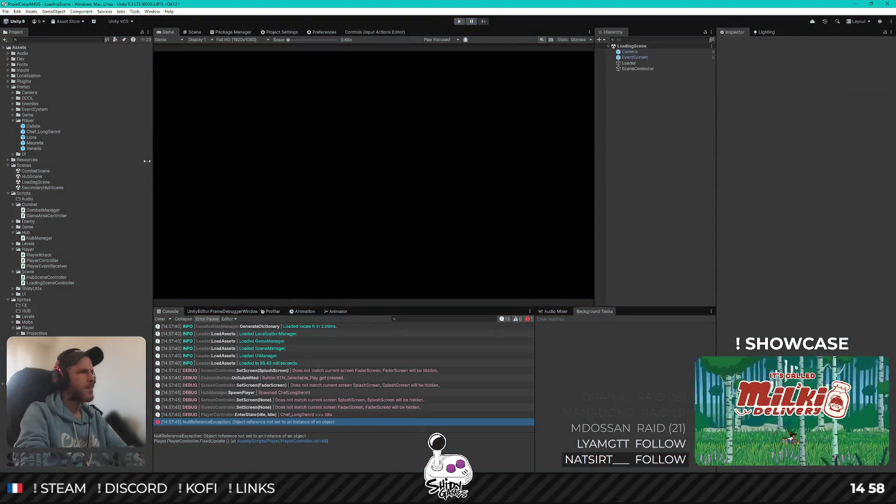
double_click(36, 172)
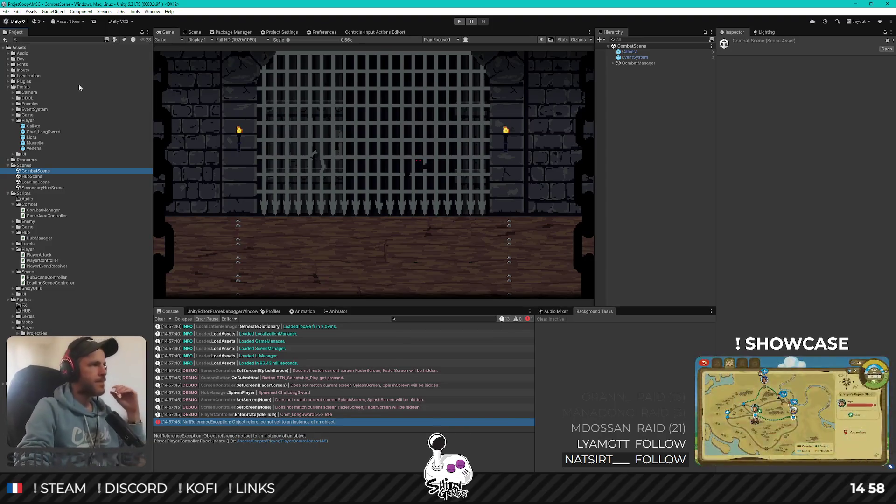
click(639, 63)
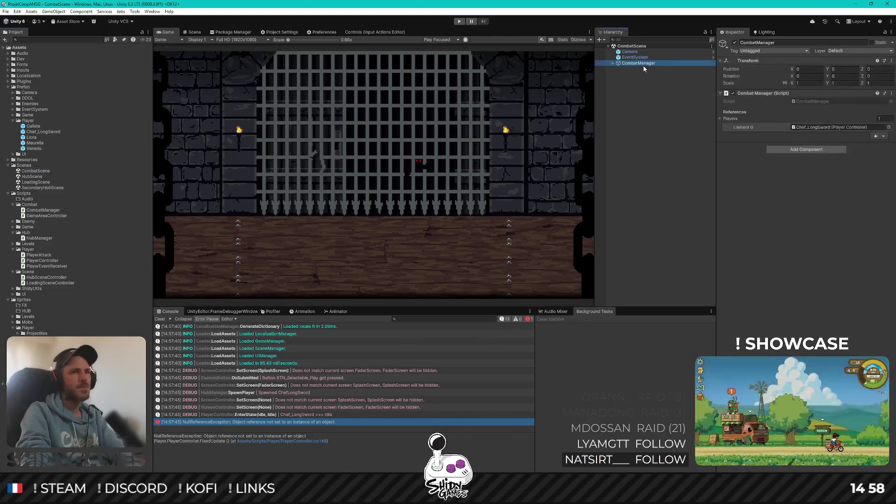
key(Right)
key(Down)
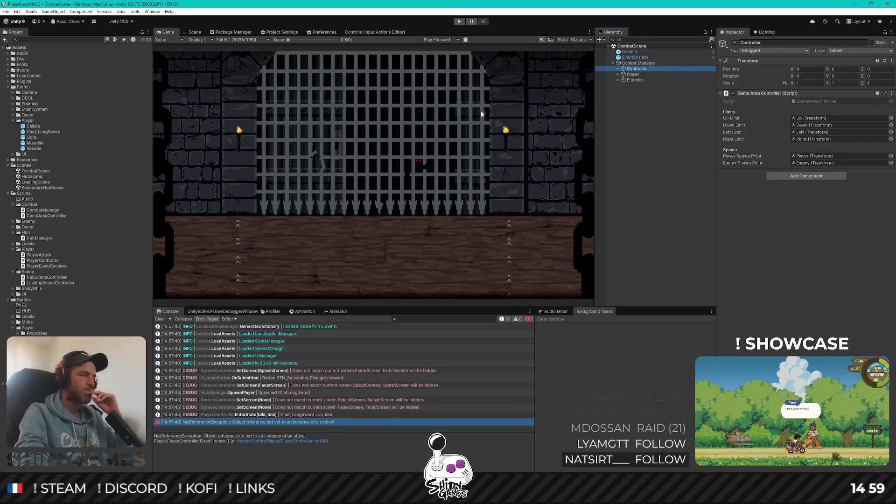
Add a Game Area Controller component to HubScene's Controller
click(32, 177)
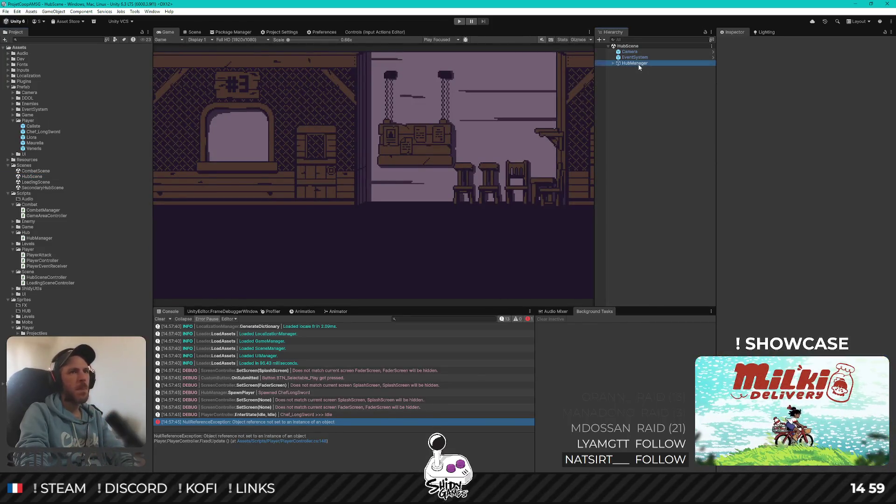
click(637, 68)
click(822, 116)
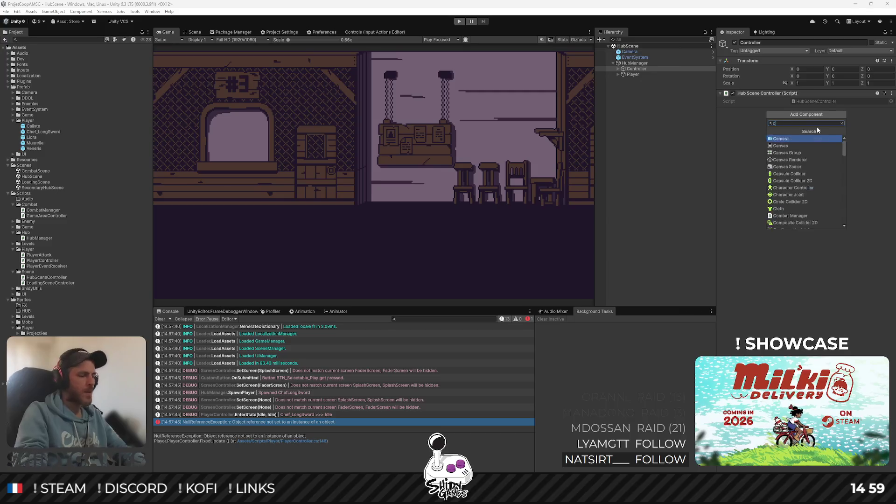
text(game area)
key(Return)
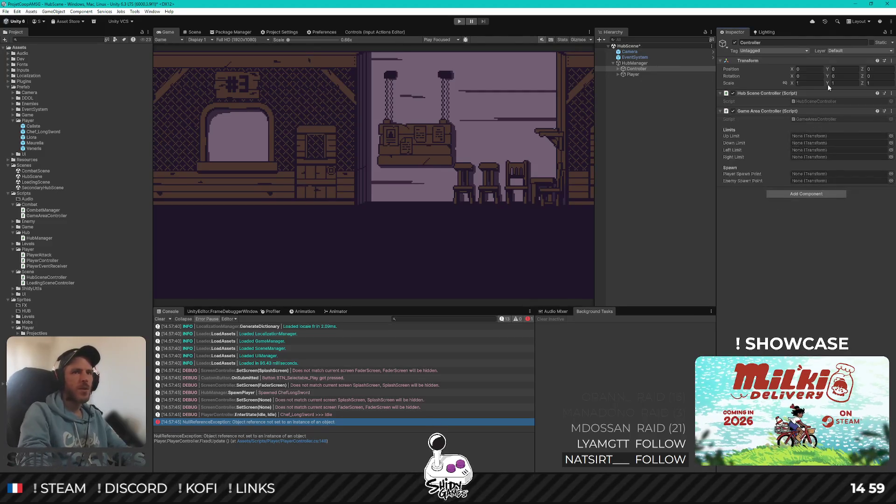
Assign the Up, Down, Left, Right limits and Player, Enemy spawn points, then open LoadingScene
key(Right)
key(Down)
key(Down)
key(Right)
key(Down)
key(Down)
key(Down)
key(Right)
key(Down)
mouse_move(637, 68)
mouse_down()
mouse_move(789, 150)
mouse_move(700, 122)
mouse_move(653, 88)
mouse_move(787, 147)
mouse_move(810, 136)
mouse_up()
drag(642, 91, 816, 152)
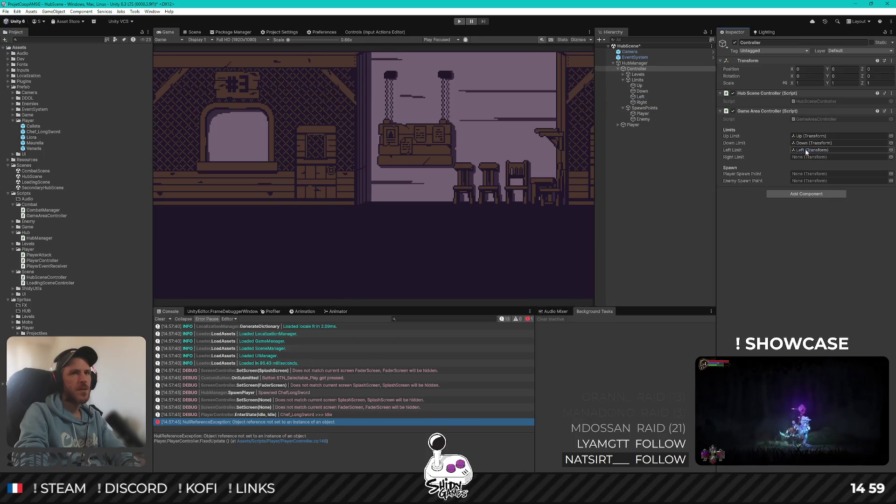
mouse_move(633, 105)
mouse_down()
mouse_move(756, 159)
mouse_move(812, 157)
mouse_up()
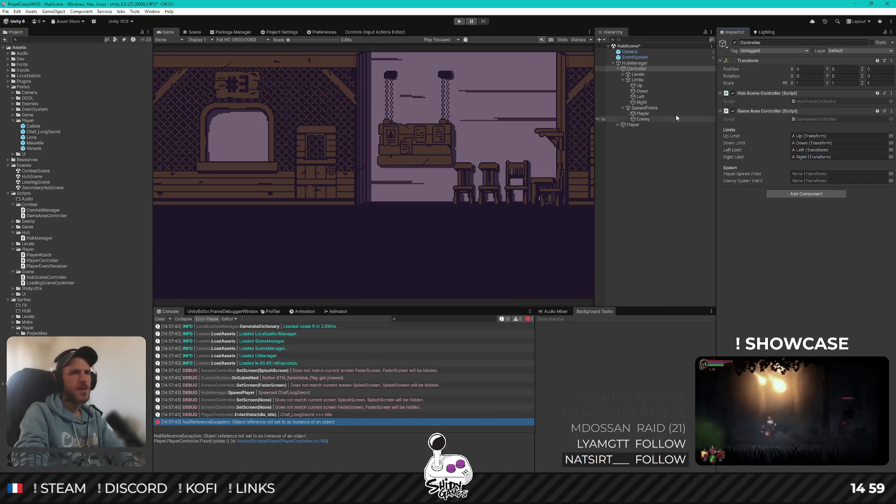
drag(644, 116, 812, 175)
drag(643, 119, 819, 183)
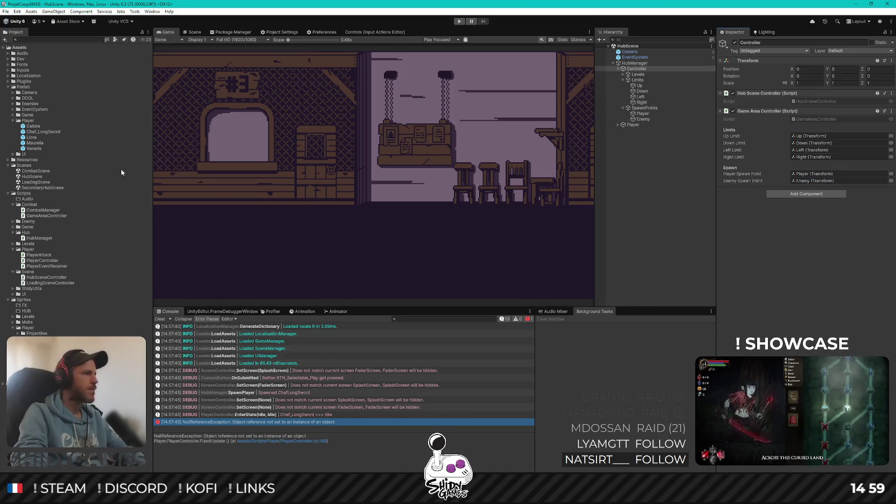
double_click(35, 182)
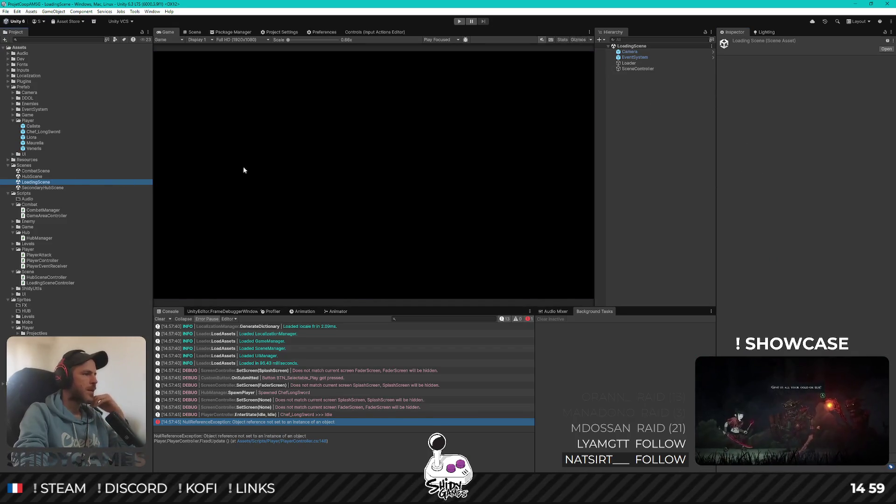
Play from LoadingScene, choose Jouer, and walk Chef_LongSword left and right across the tavern
click(459, 21)
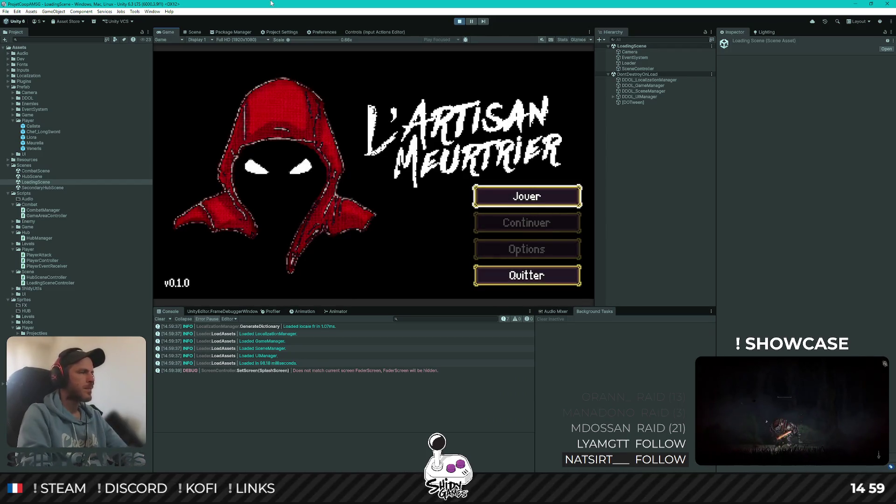
key(Return)
key(d)
key(w)
key(a)
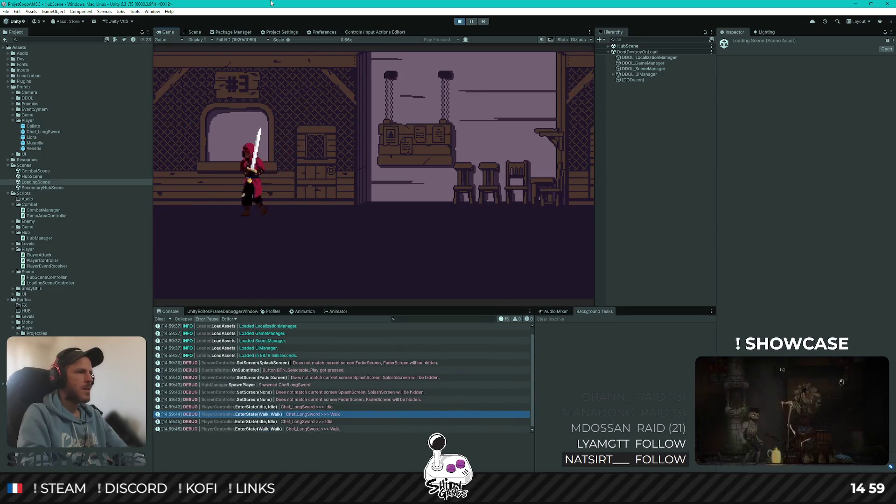
key(a)
key(a)
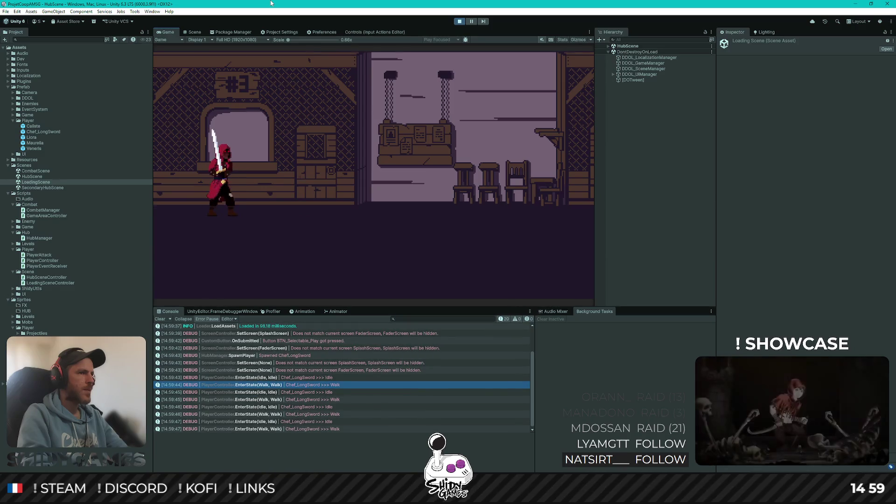
key(d)
key(d)
key(Right)
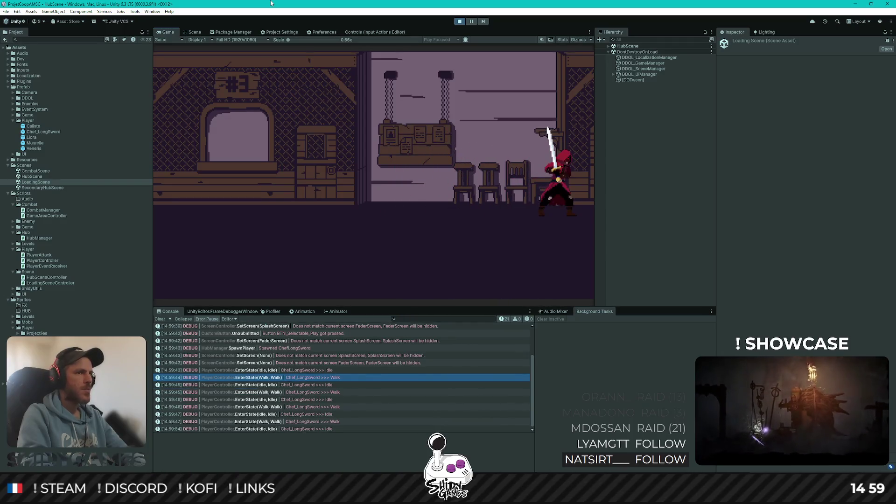
key(Left)
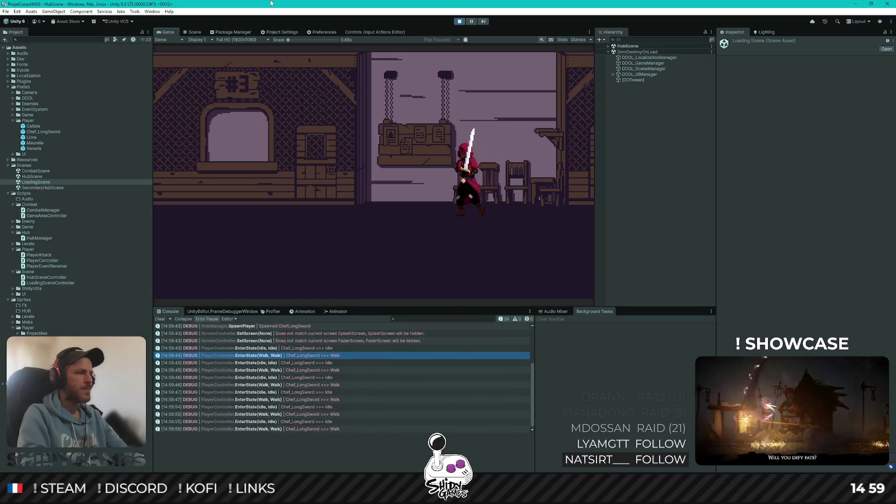
key(Left)
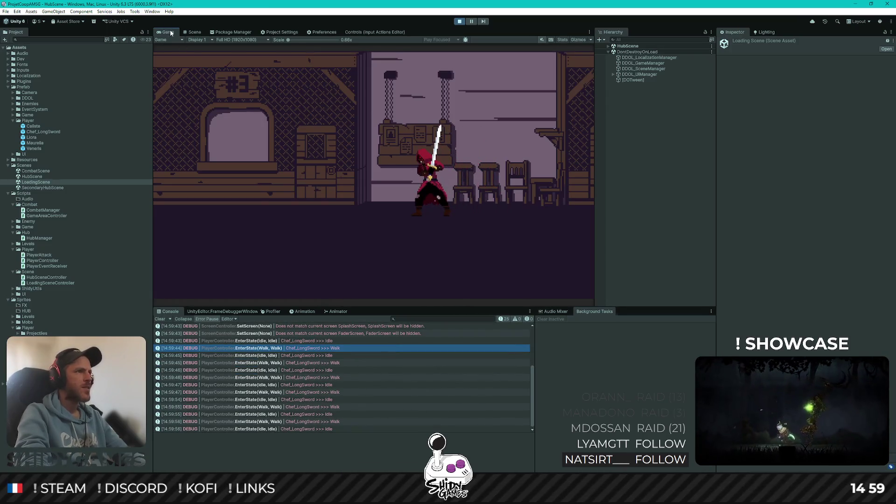
Maximize the game view and walk the swordsman between the door, window, shelf and notice board
double_click(168, 32)
key(Left)
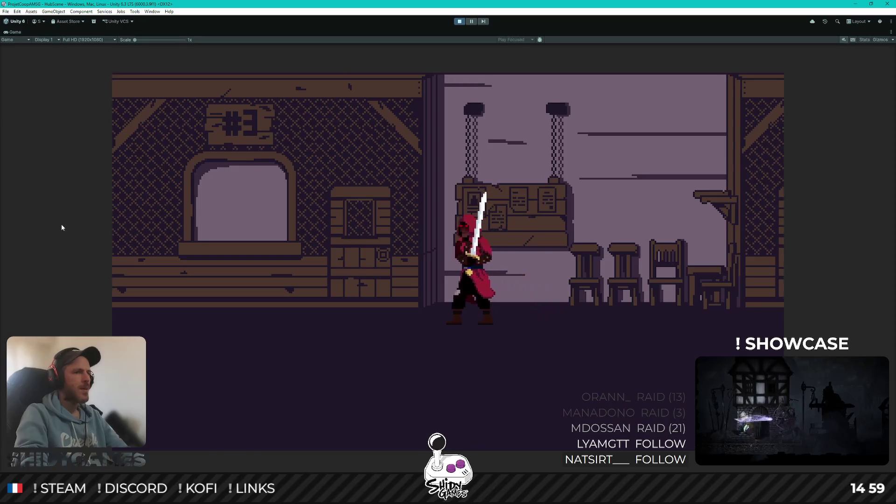
key(Left)
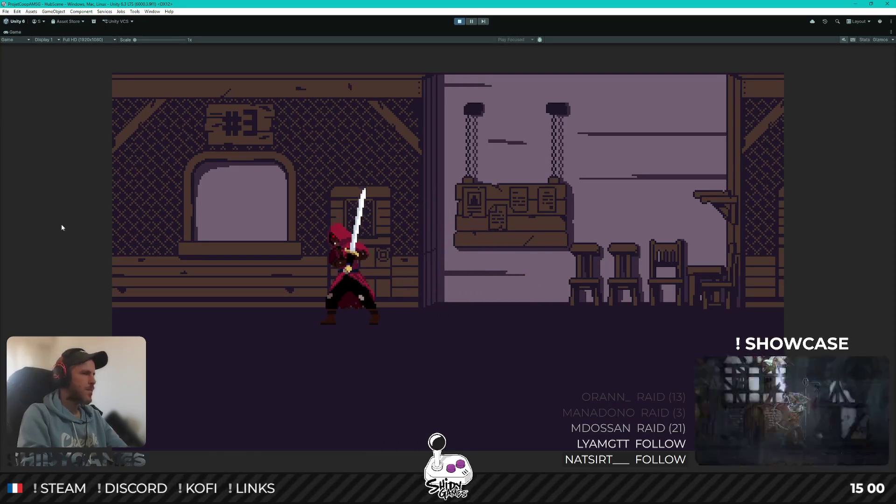
key(Right)
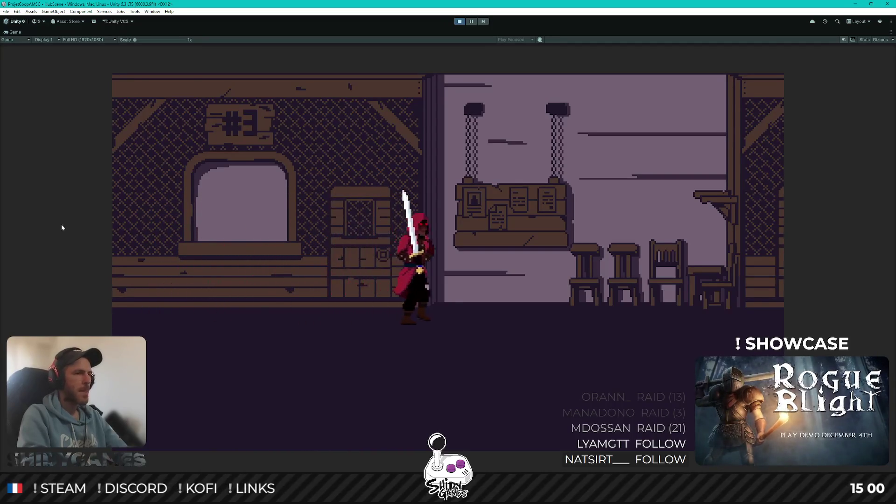
key(Right)
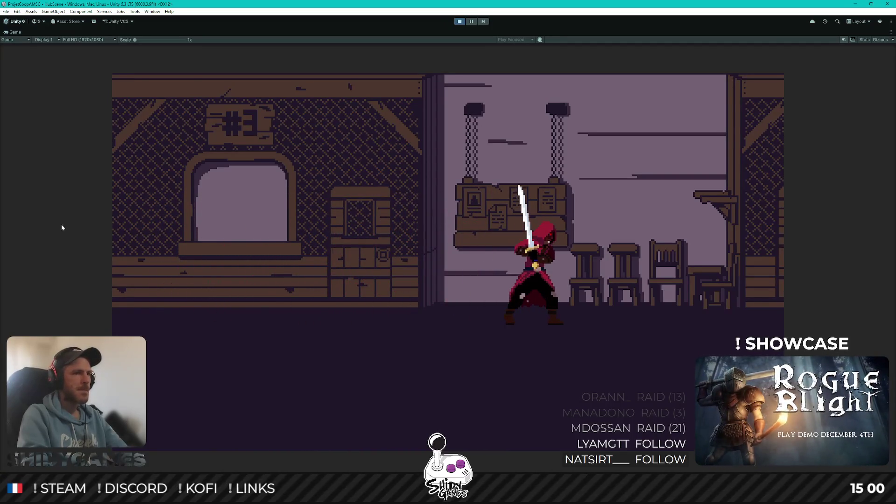
key(Left)
key(Right)
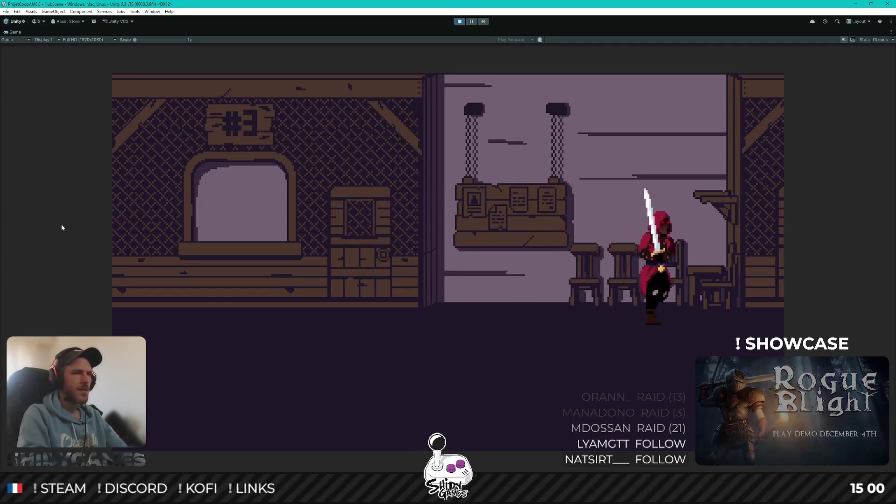
Make the swordsman slash and thrust repeatedly while walking left toward the window
click(62, 228)
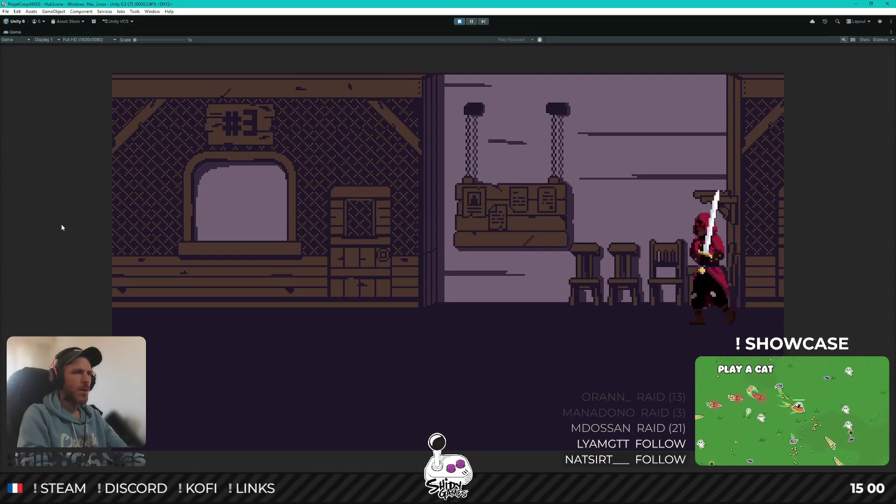
key(Left)
key(Left)
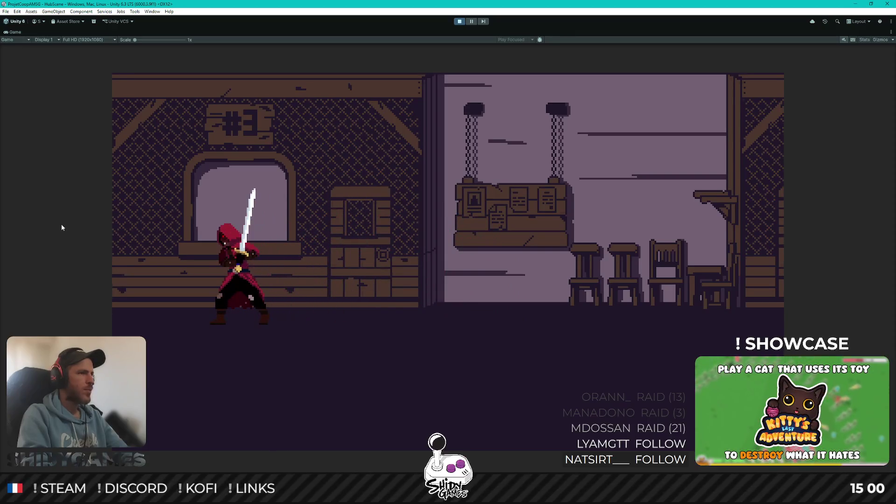
click(62, 227)
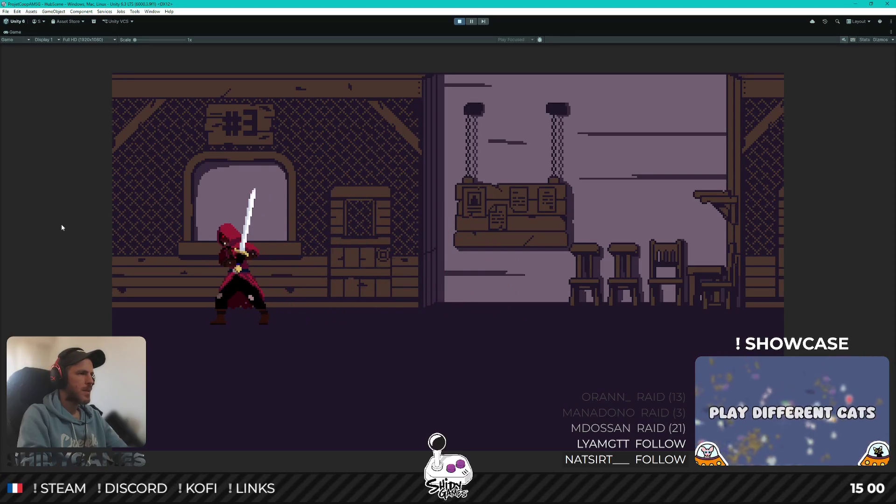
key(Left)
click(62, 227)
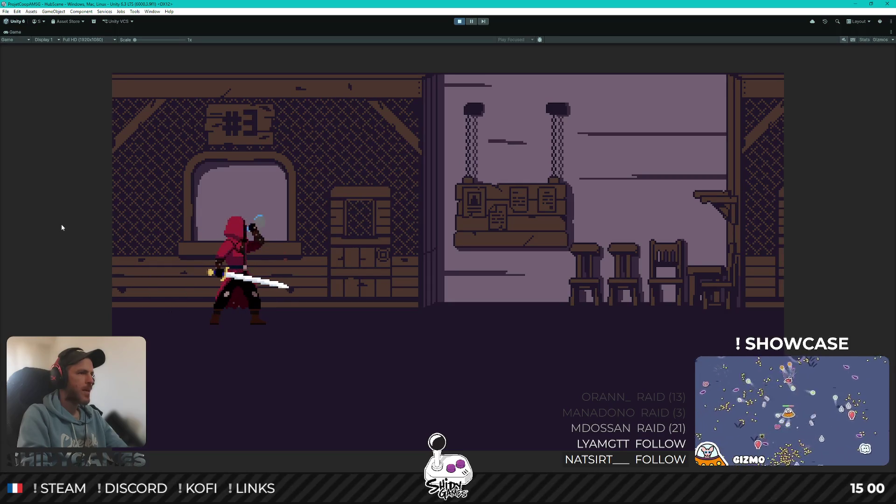
click(61, 227)
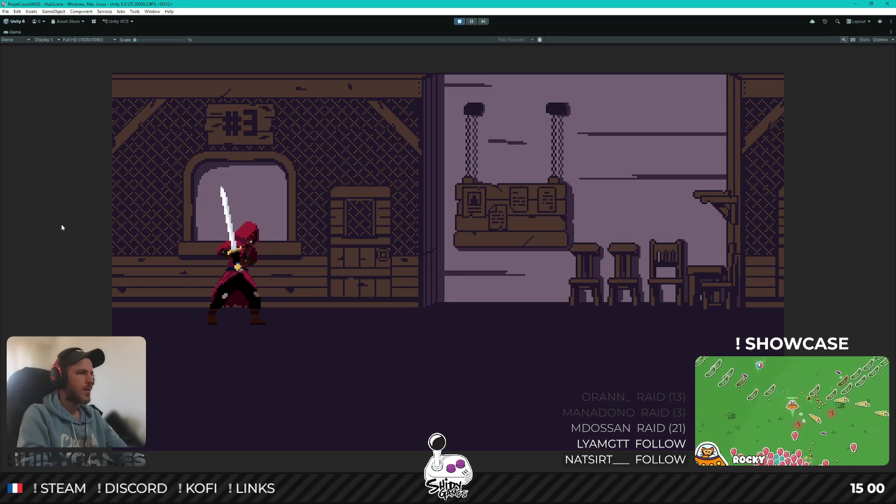
click(61, 227)
Slash while moving right past the door, step into the foreground, walk back left, and stop
key(Right)
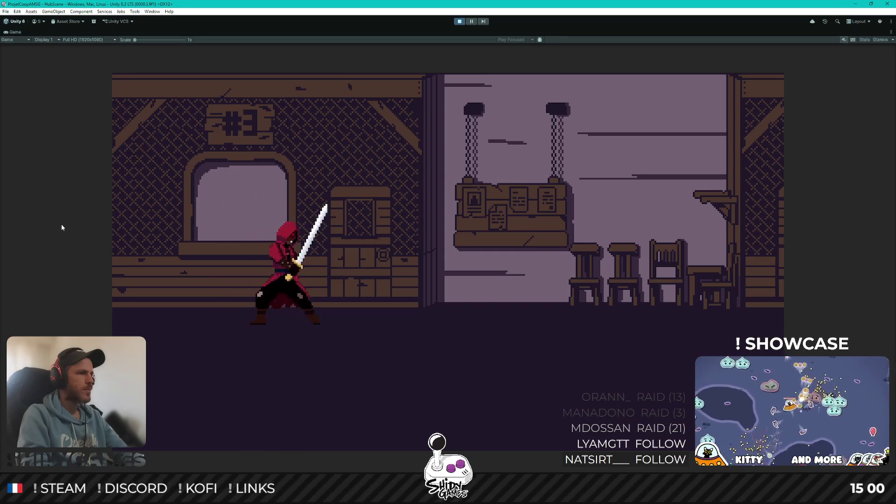
click(61, 227)
key(Right)
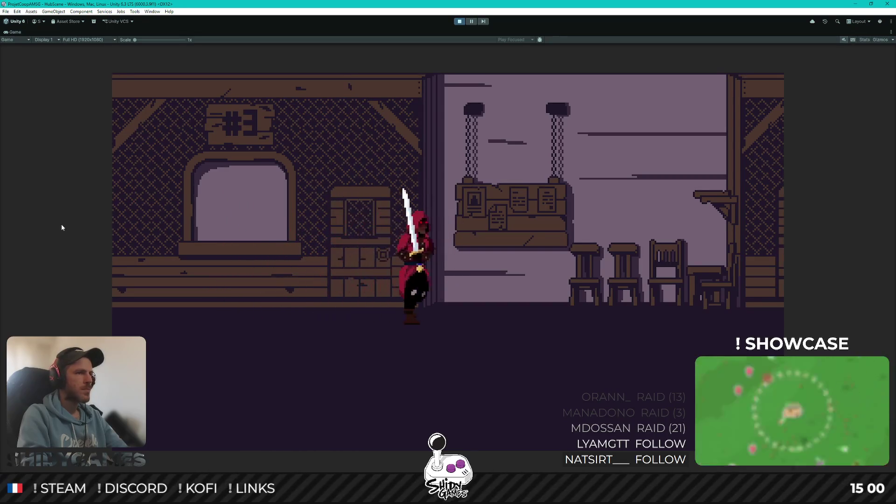
click(61, 227)
key(Right)
key(Down)
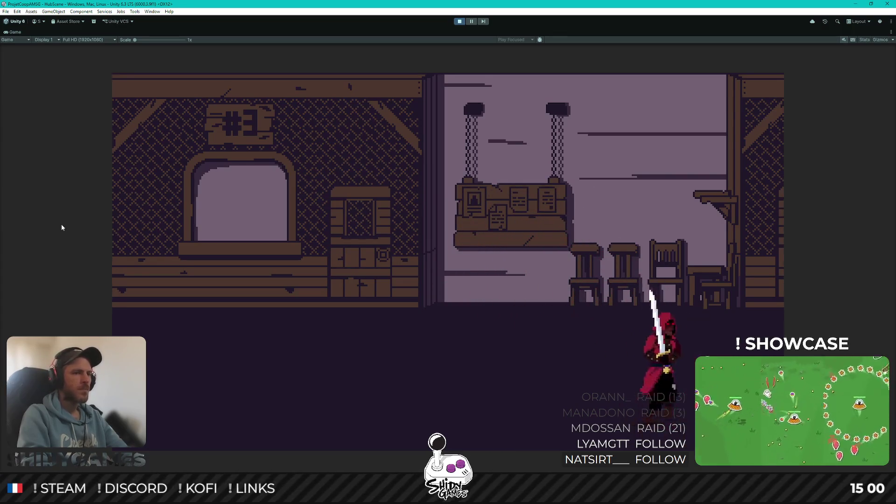
key(Right)
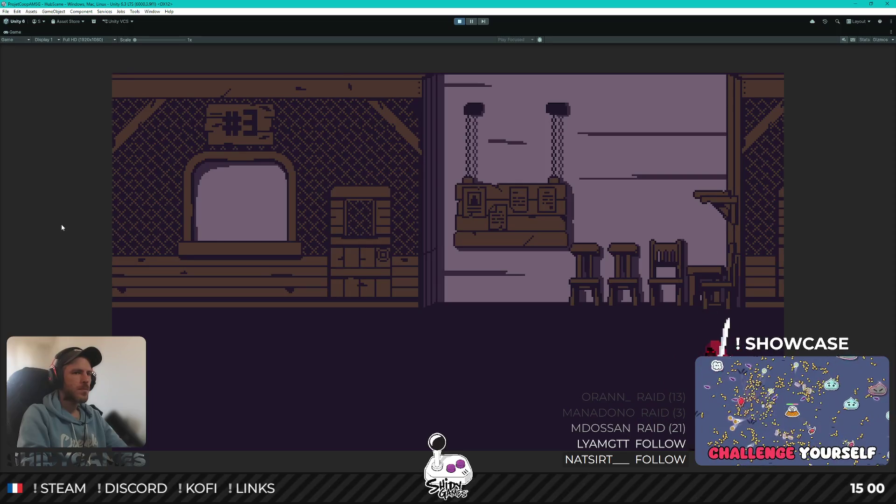
key(Left)
key(Left)
key(Up)
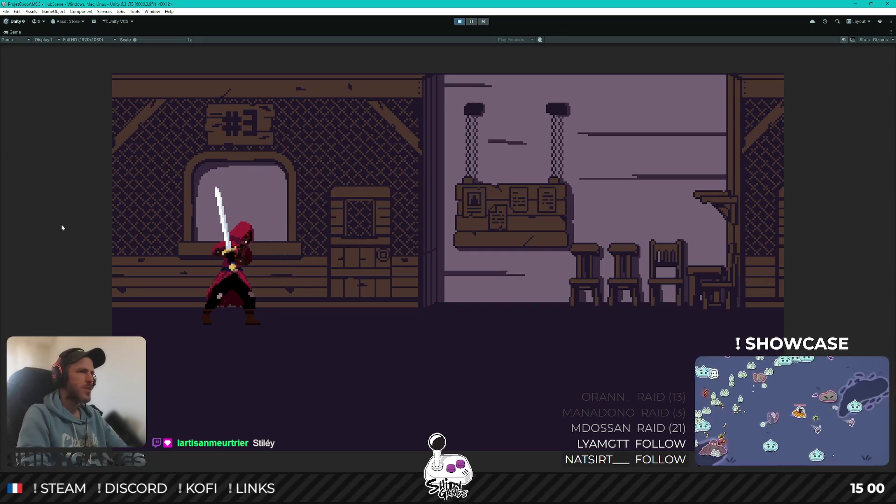
click(459, 21)
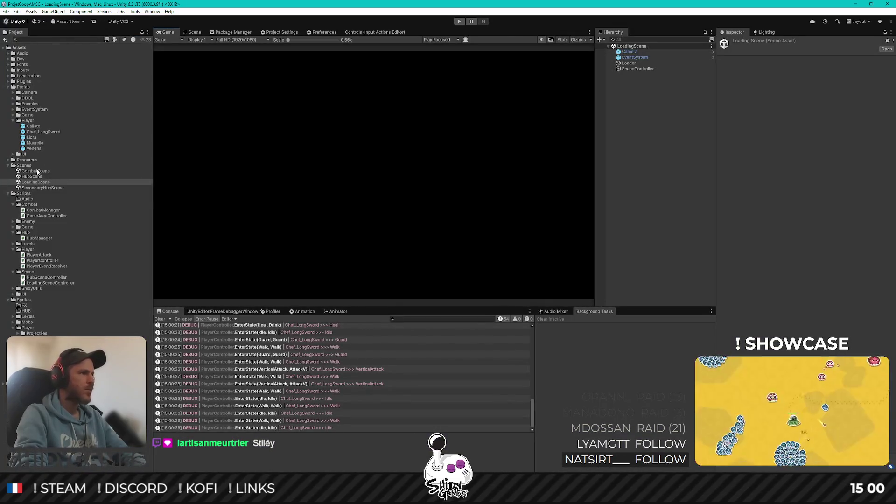
Open CombatScene, start play mode, and maximize the game view
double_click(39, 171)
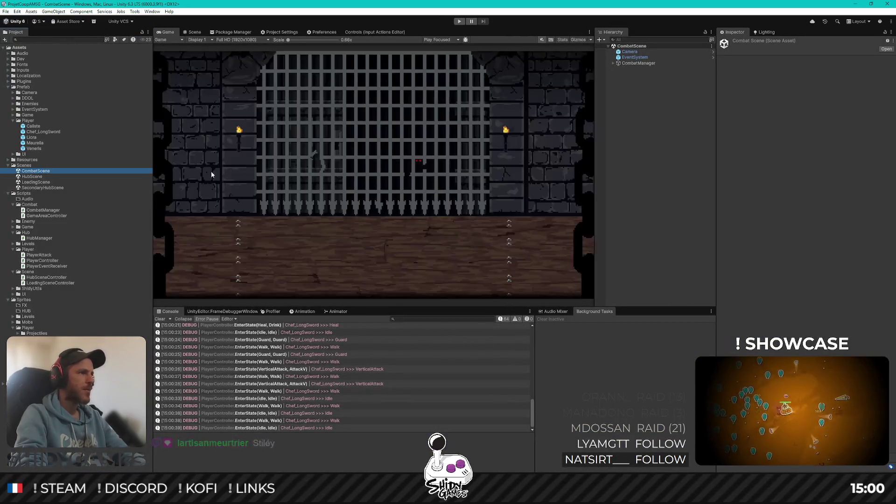
click(459, 22)
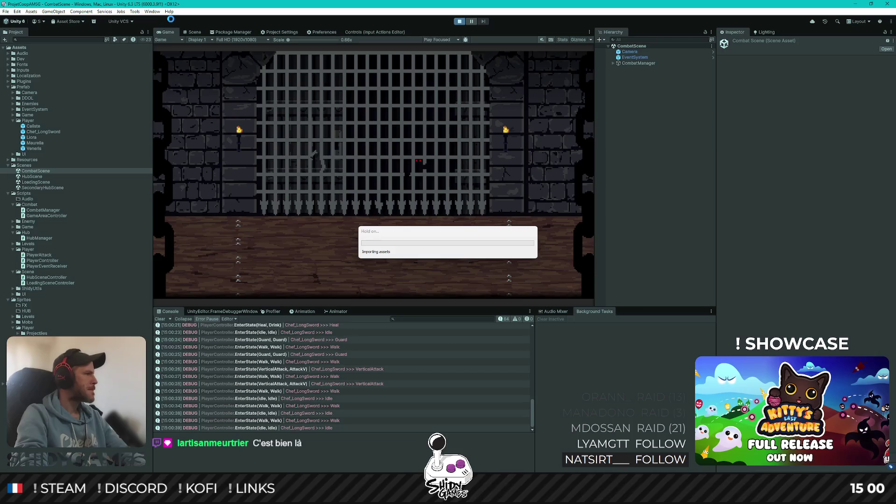
key(shift+space)
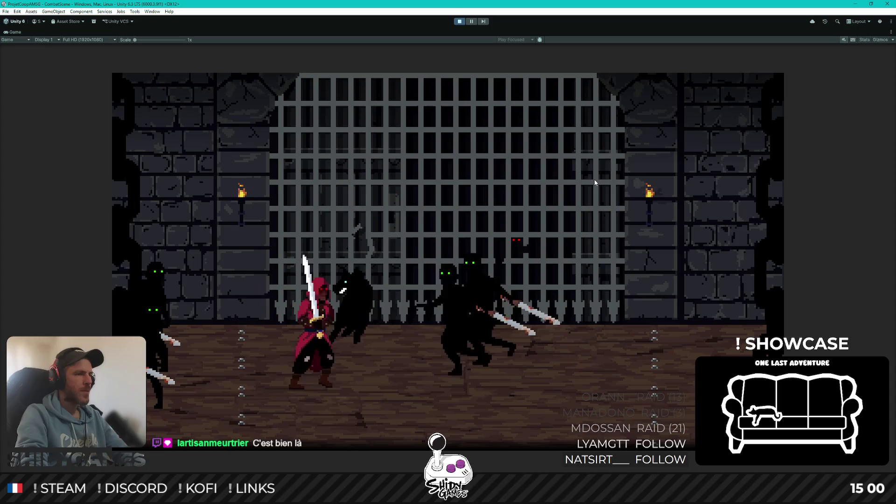
Fight the shadow enemies and wolf, advancing and retreating with sword slashes, then stop play mode
key(d)
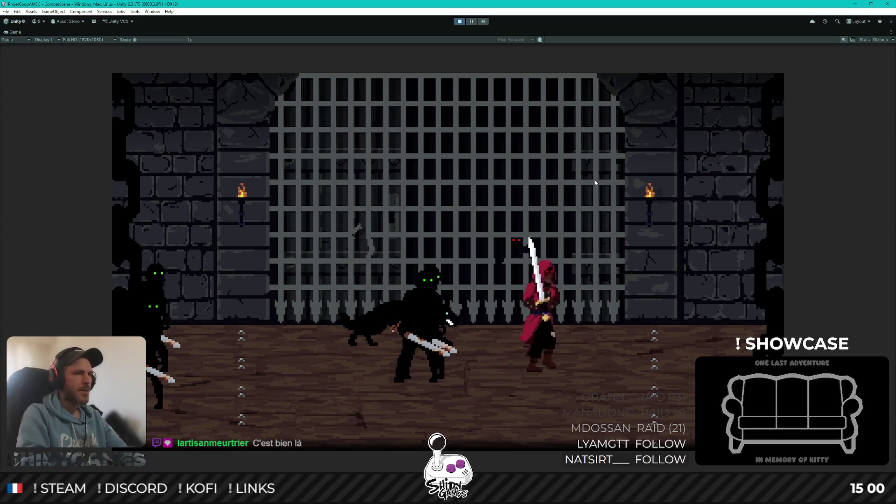
key(d)
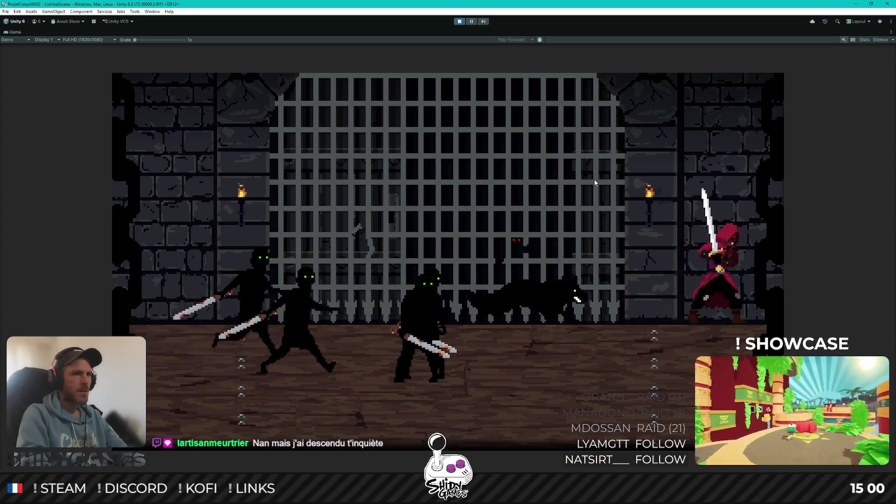
key(a)
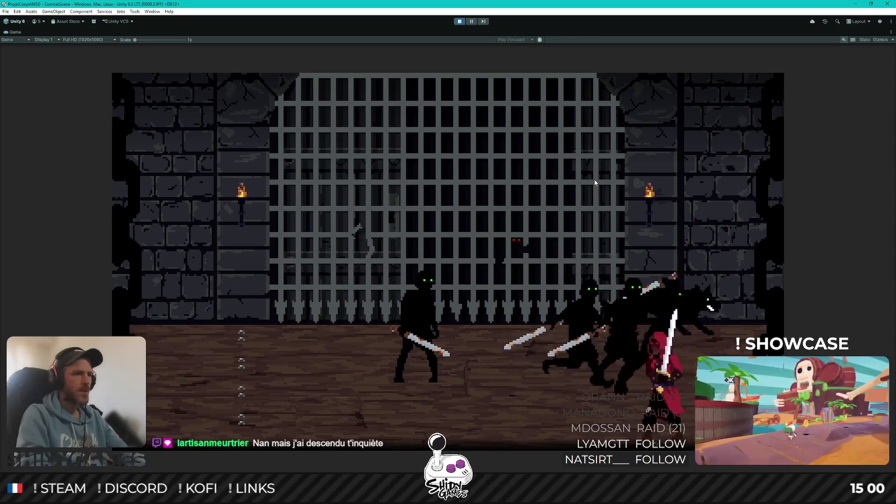
key(a)
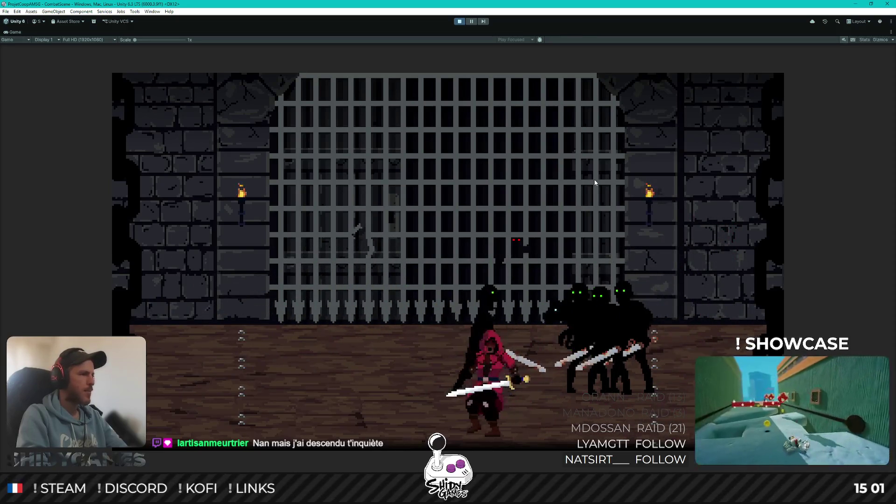
key(a)
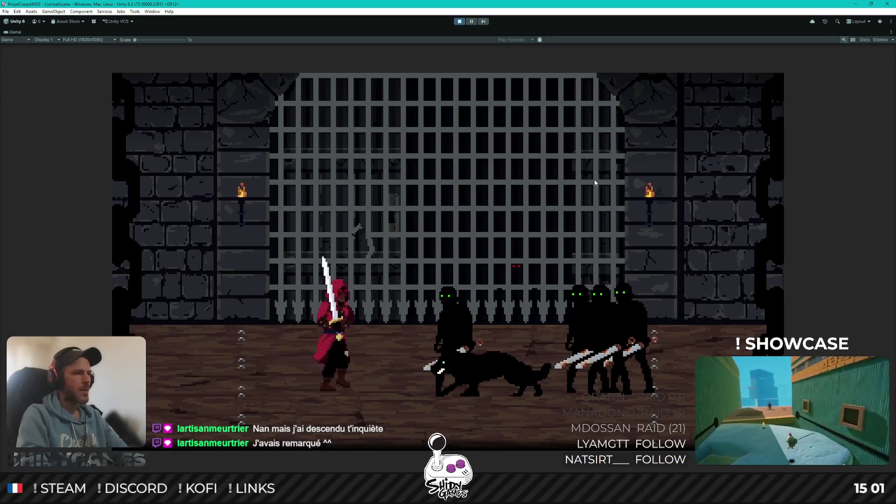
key(d)
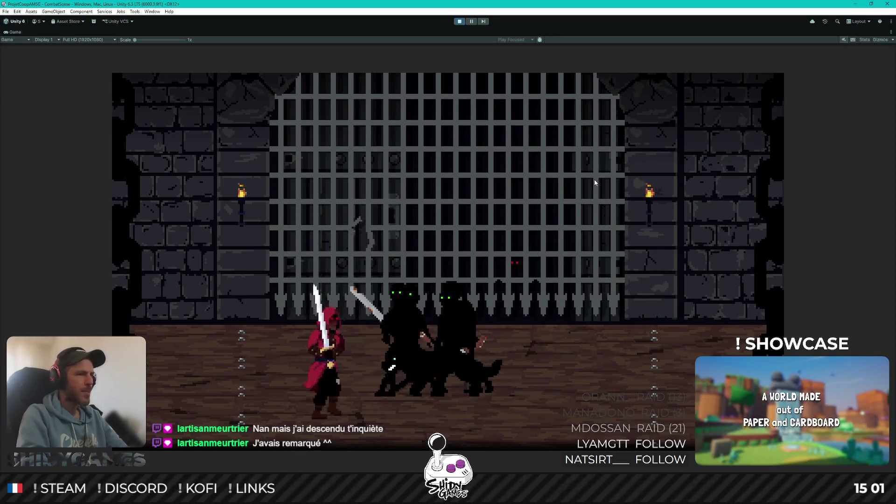
key(d)
click(595, 179)
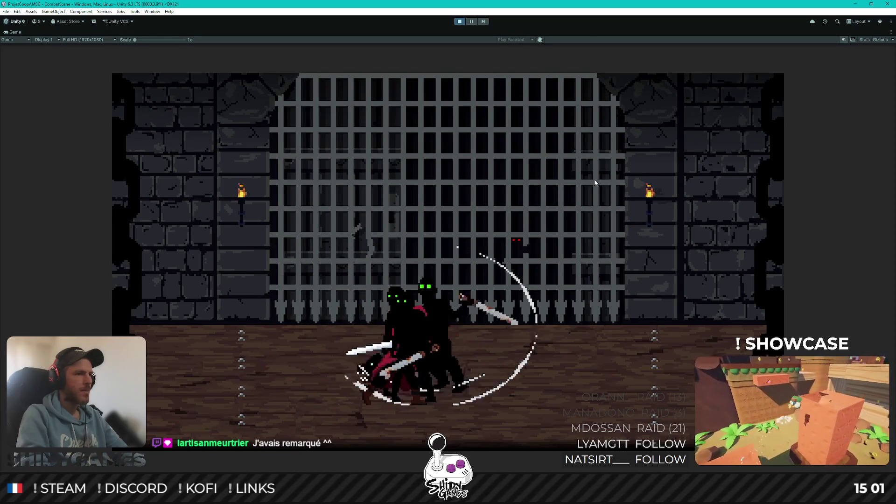
click(460, 22)
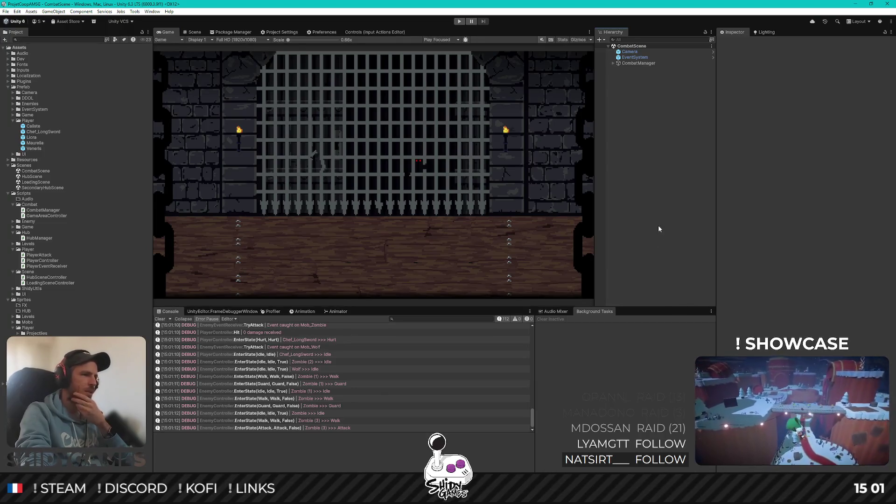
Select the Mob_Wolf TryAttack console entry and open its EnemyEventReceiver.cs:11 source line in Rider
scroll(345, 395, up, 2)
click(258, 390)
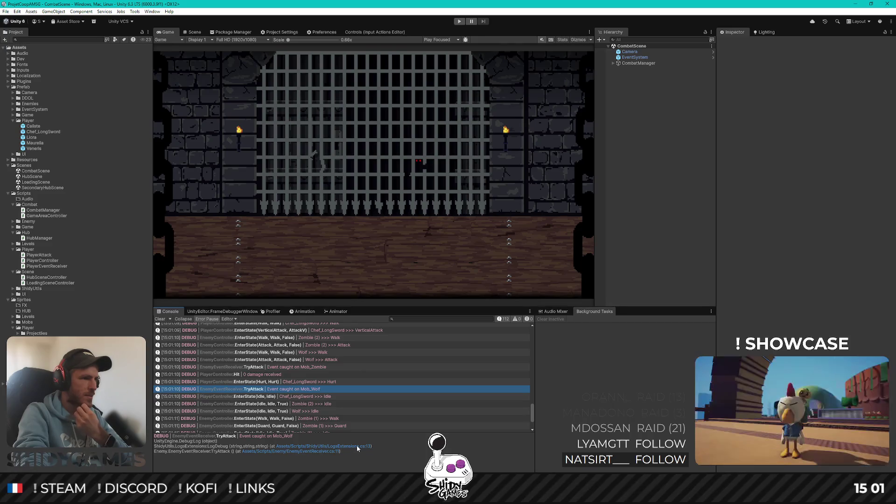
click(314, 451)
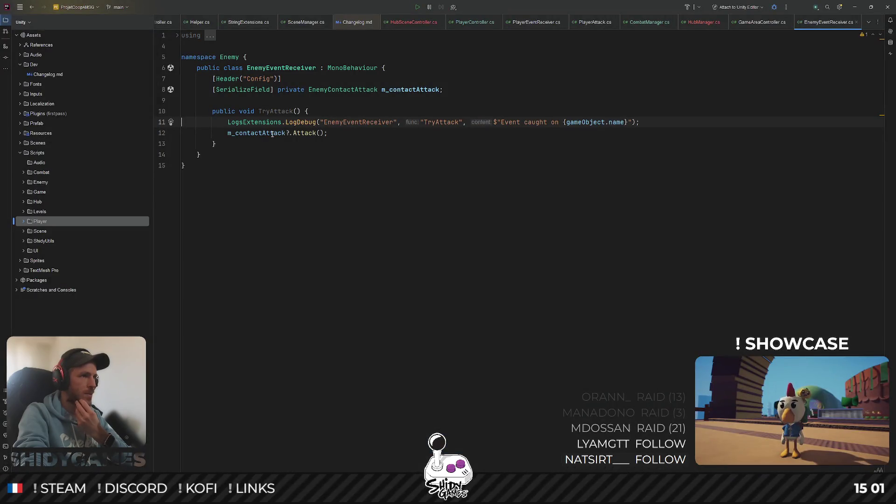
Follow m_contactAttack's Attack() call into EnemyContactAttack.cs, review it, and return to Unity
key(ctrl+End)
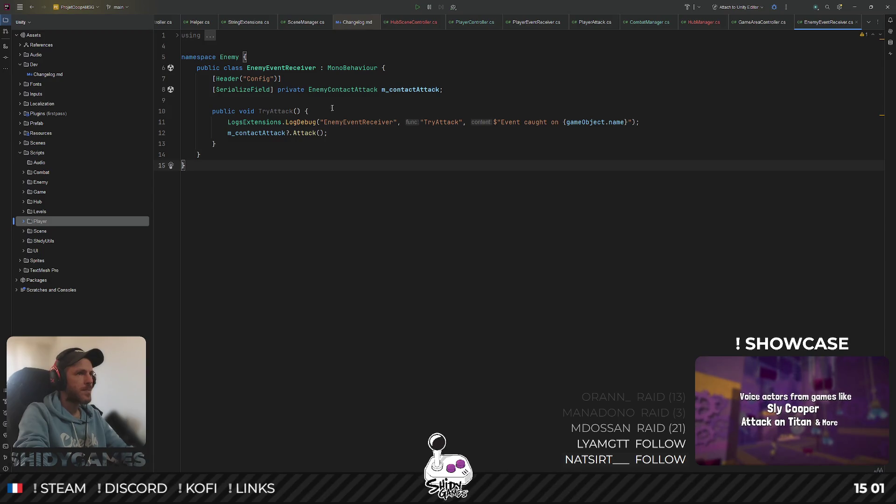
ctrl+click(261, 134)
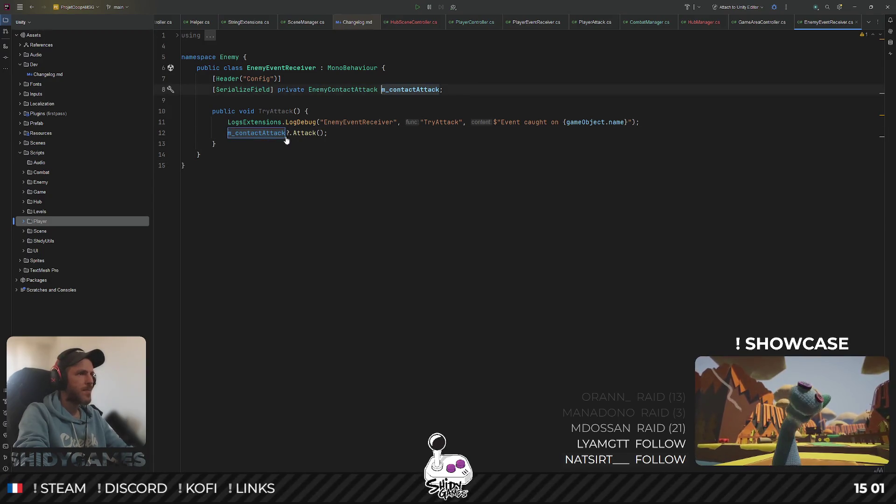
ctrl+click(310, 136)
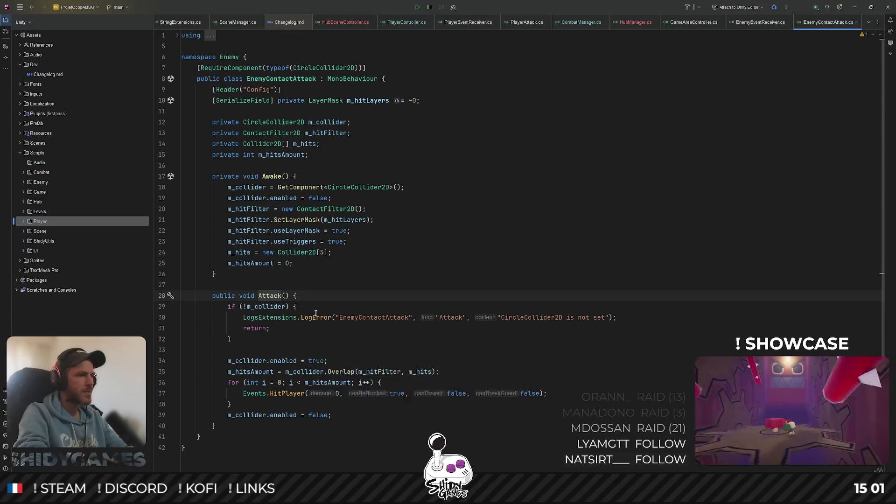
scroll(287, 366, down, 1)
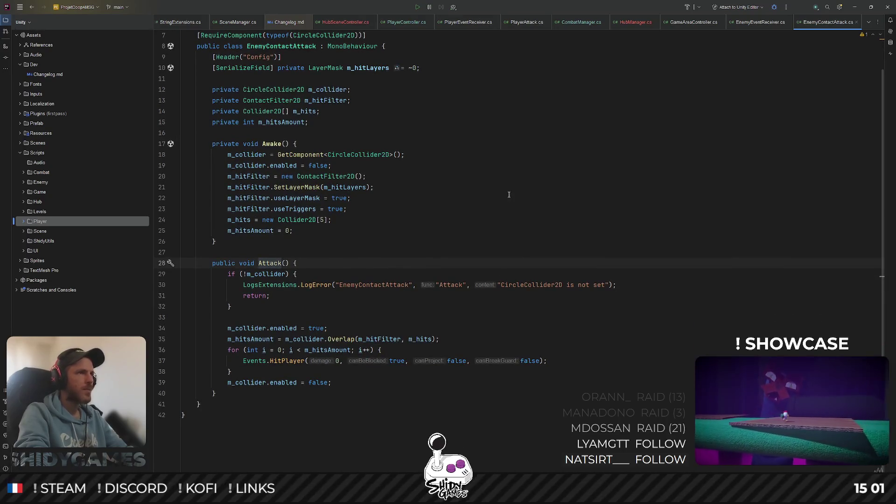
key(alt+Tab)
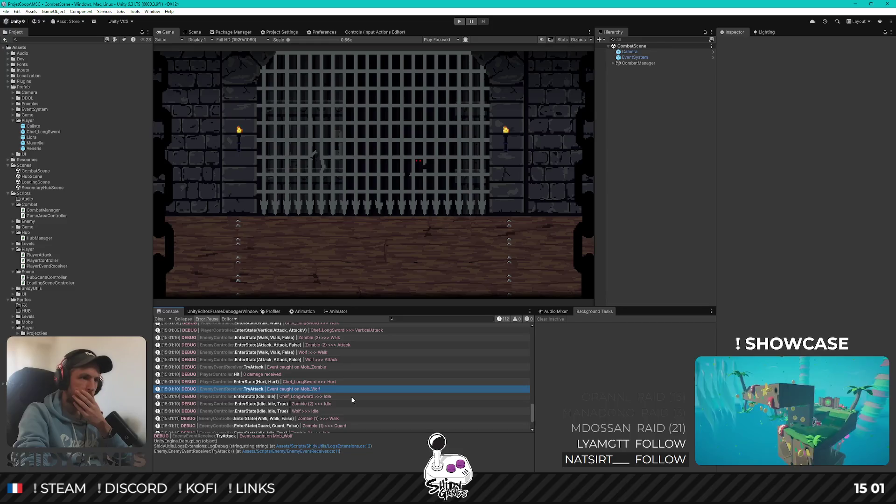
Maximize the Console and scroll through the full combat log
scroll(352, 399, down, 2)
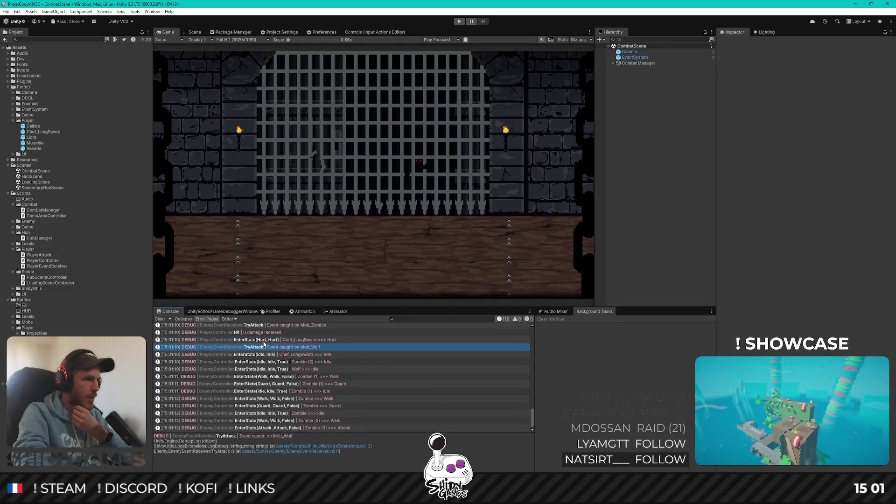
scroll(263, 346, up, 10)
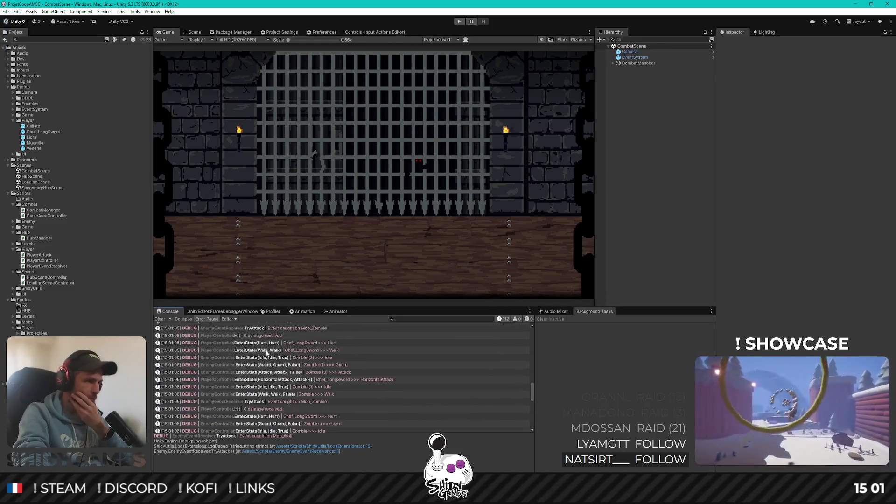
scroll(266, 353, up, 10)
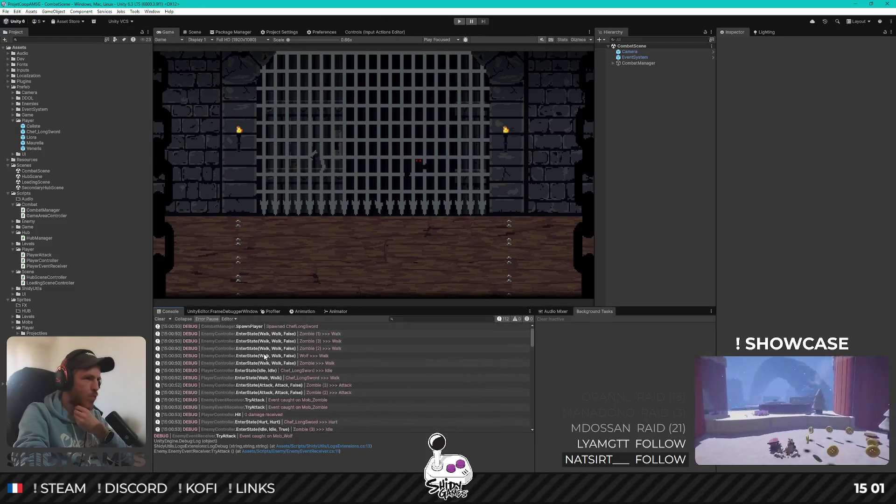
key(shift+space)
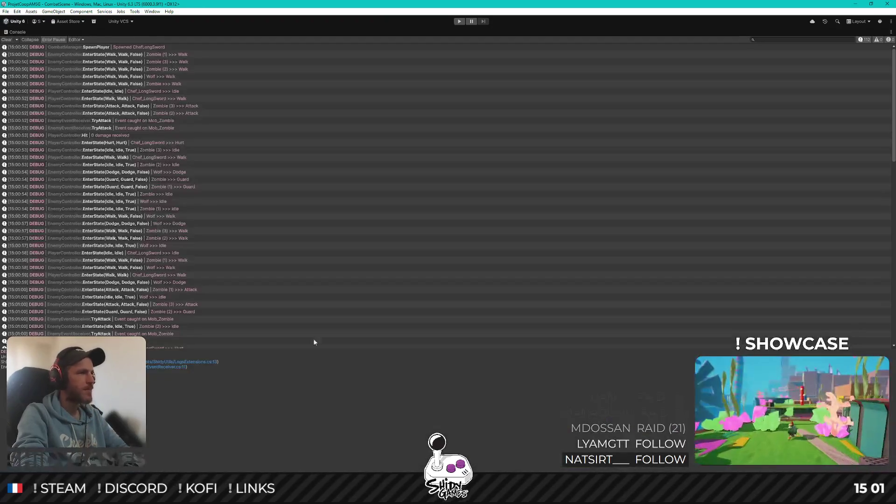
scroll(270, 294, down, 10)
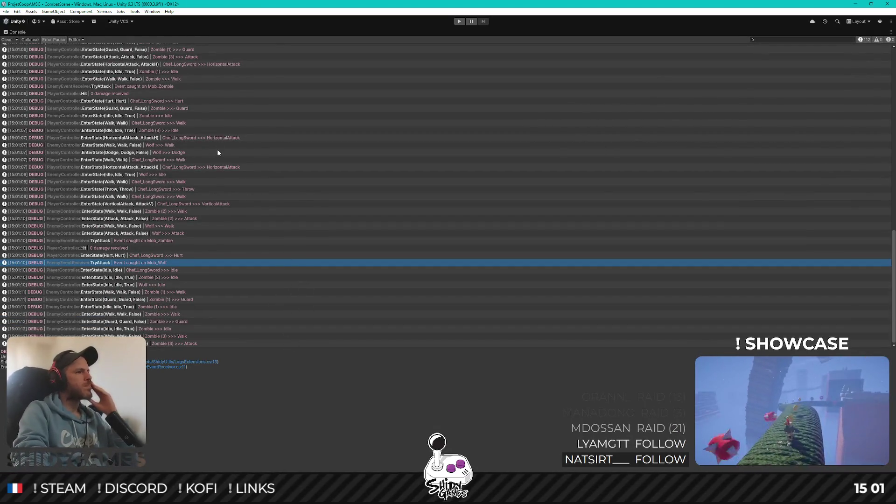
scroll(156, 197, up, 5)
scroll(157, 199, up, 8)
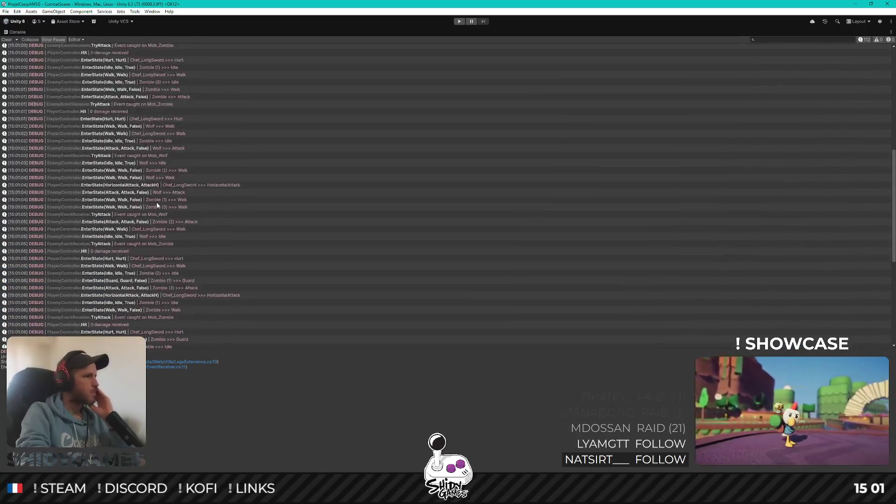
scroll(157, 201, up, 8)
scroll(156, 202, up, 2)
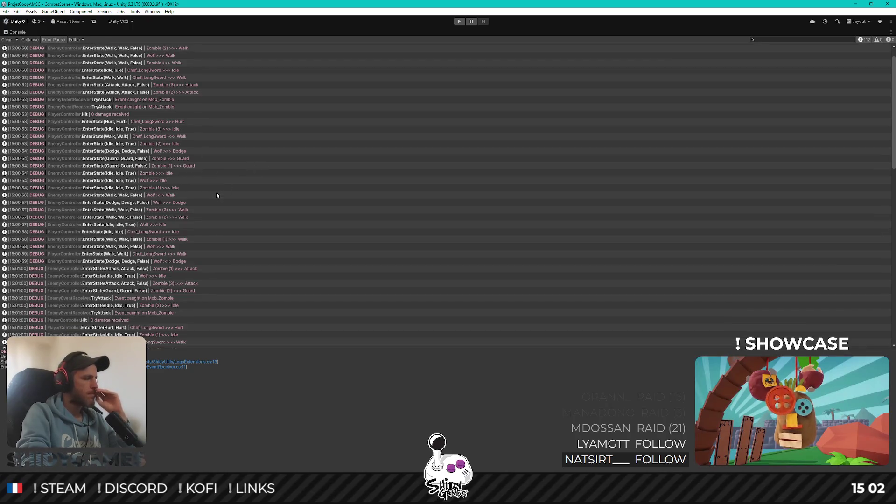
Read stack traces for the wolf TryAttack, Attack, player Hurt, Walk and HorizontalAttack entries, then un-maximize
scroll(216, 192, down, 3)
scroll(216, 193, down, 6)
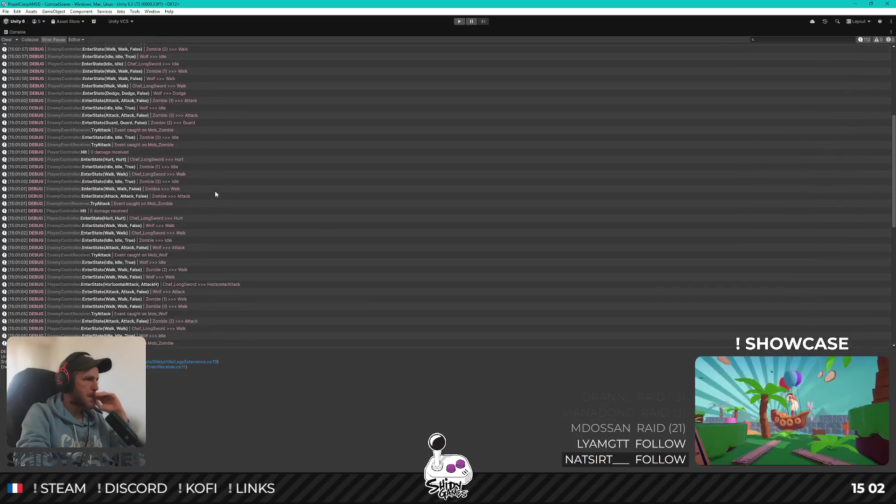
scroll(216, 194, down, 1)
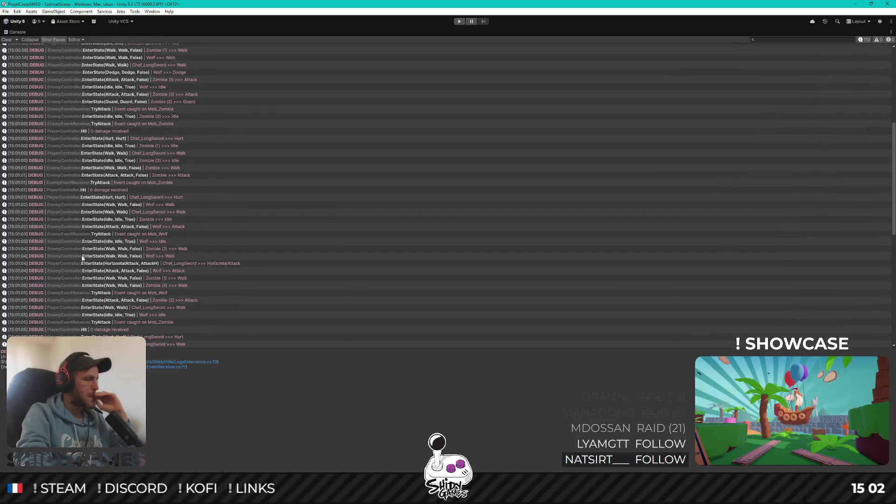
click(108, 235)
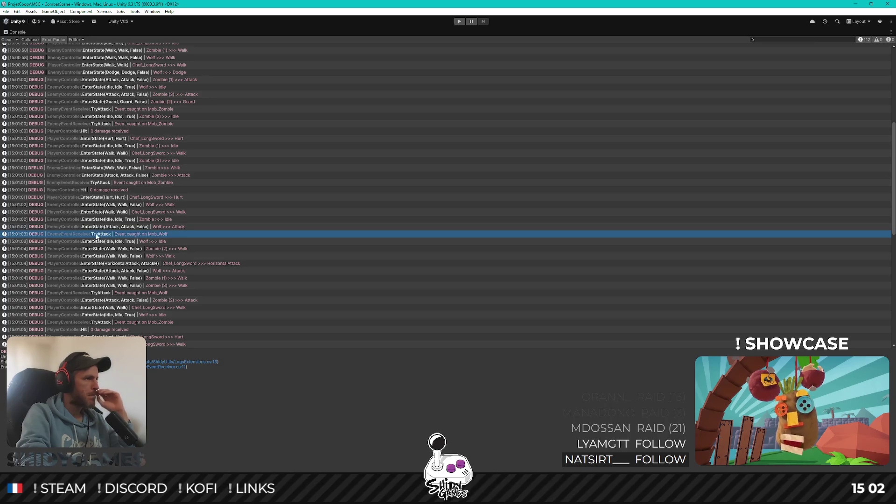
click(68, 226)
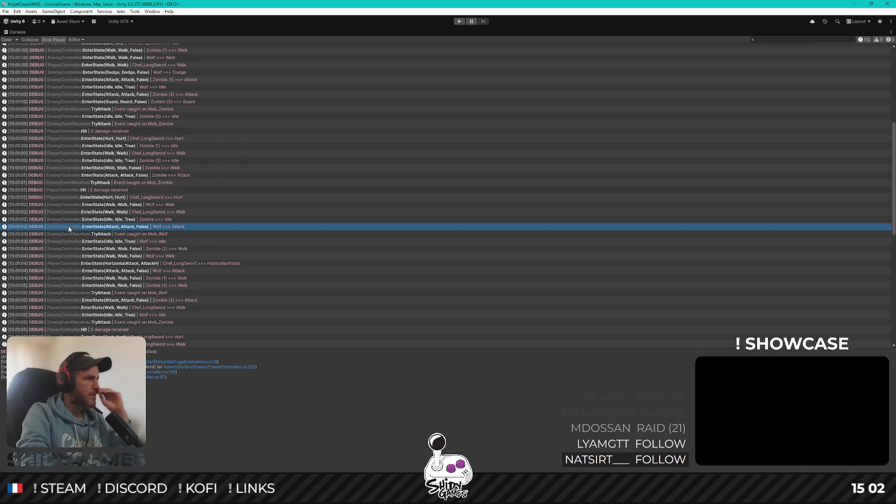
click(88, 197)
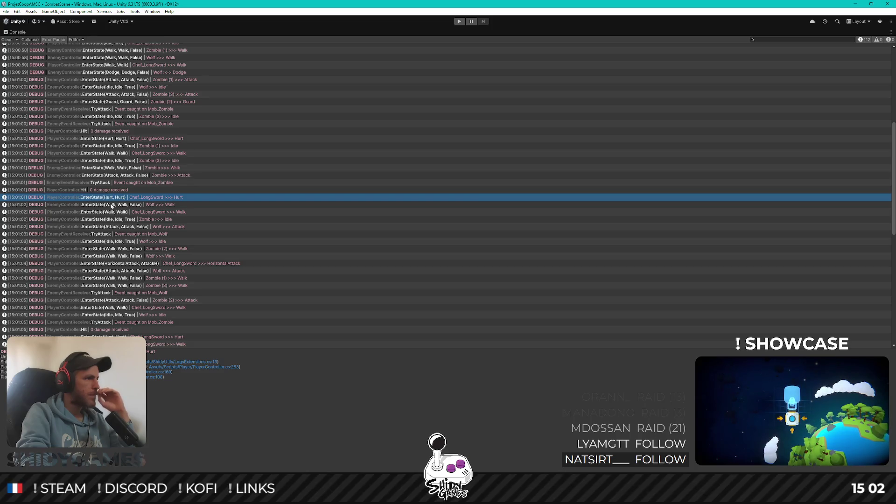
click(81, 214)
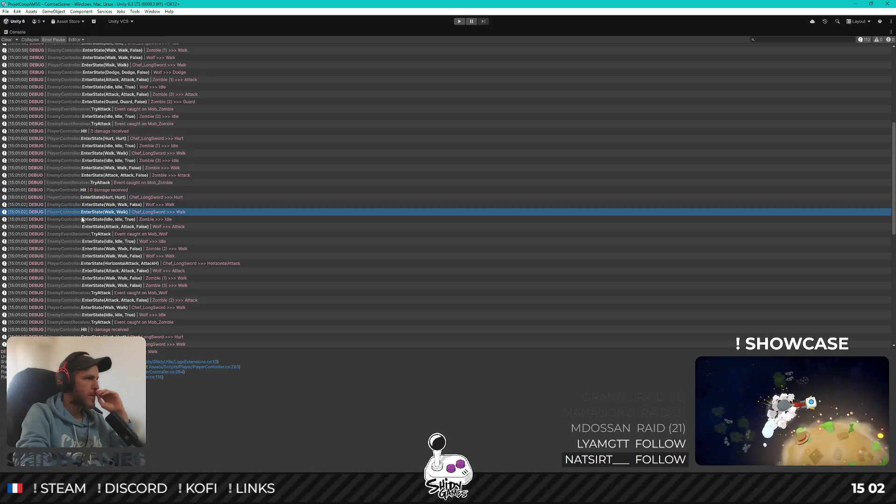
click(79, 264)
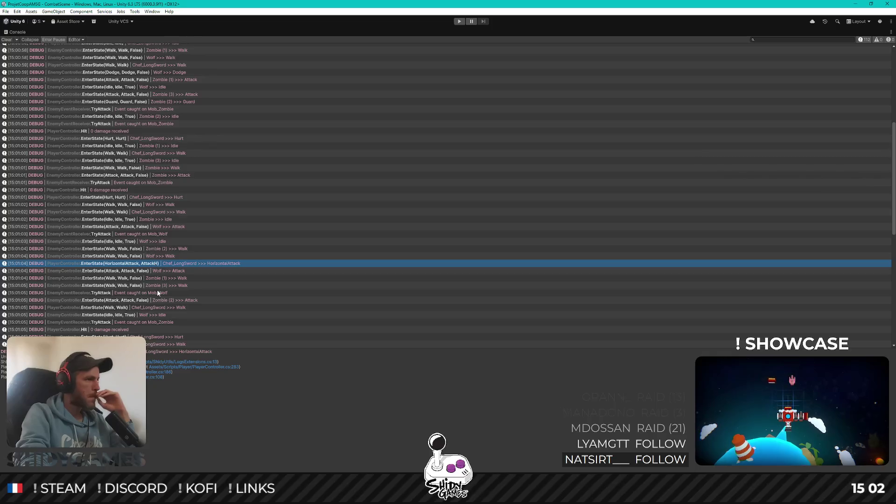
scroll(238, 267, down, 5)
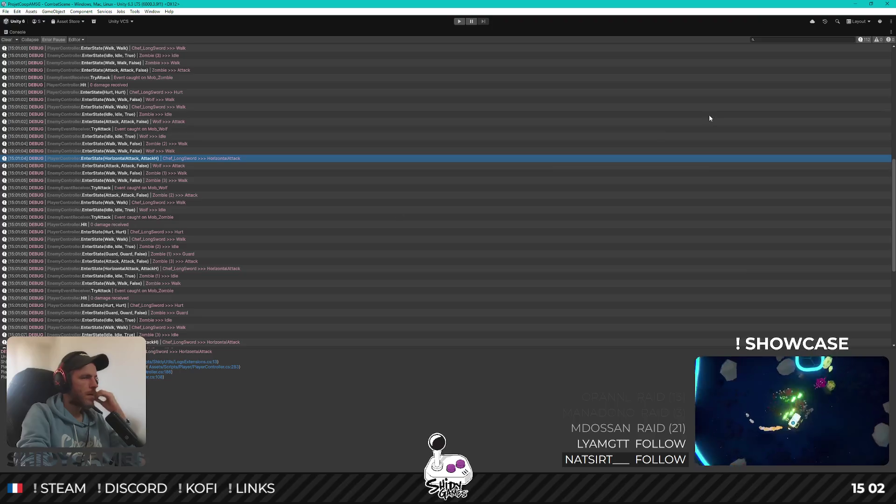
key(shift+space)
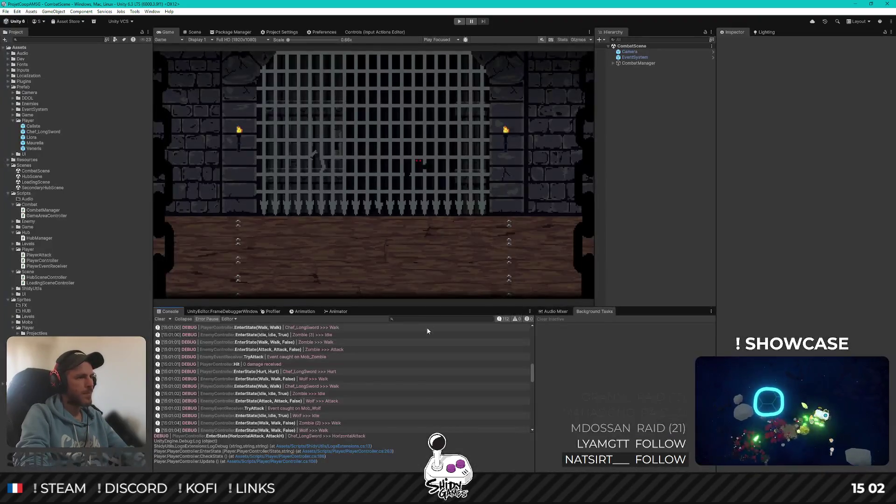
key(alt+Tab)
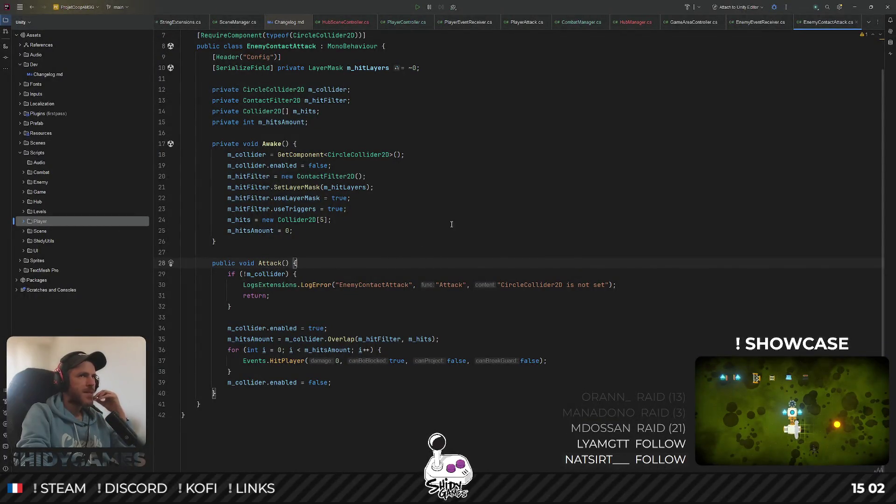
scroll(604, 230, up, 2)
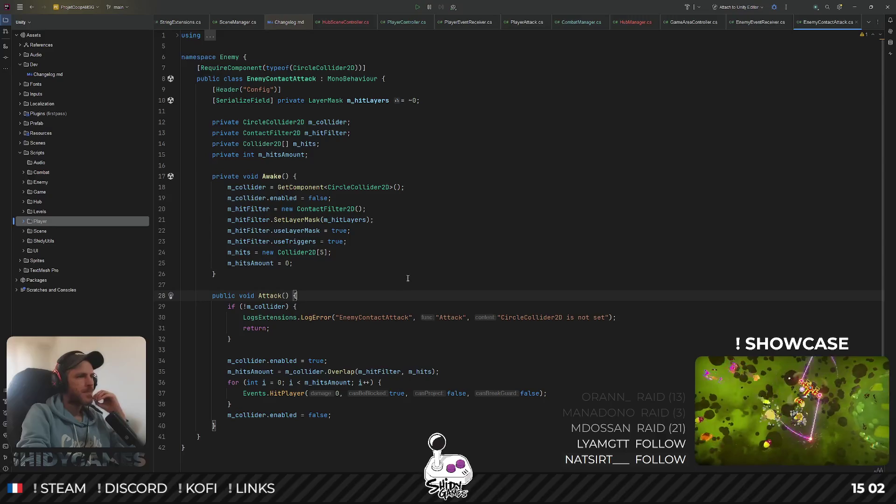
double_click(387, 317)
double_click(537, 318)
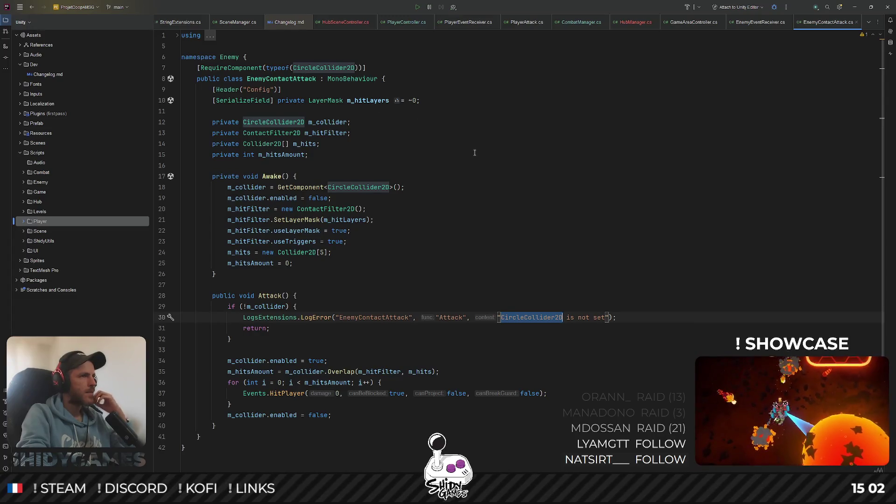
click(828, 8)
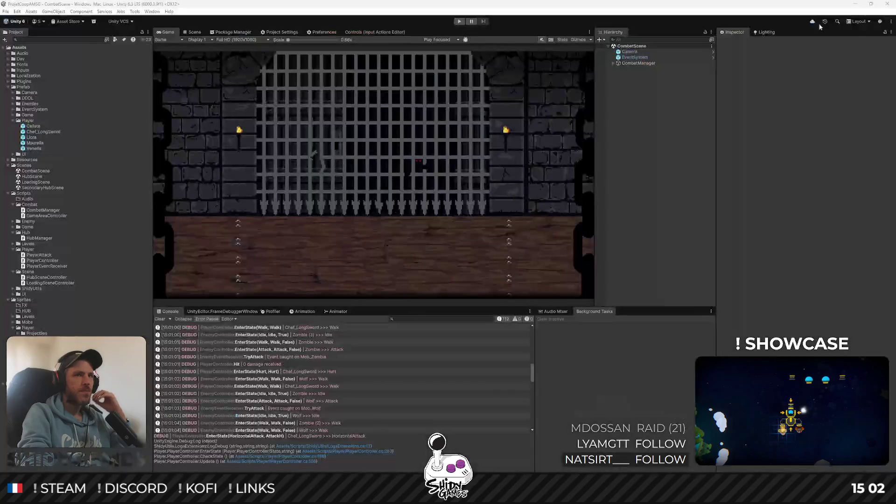
Run a short combat playtest, stop it with Ctrl+P, and inspect the Mob_Wolf TryAttack entry
click(460, 22)
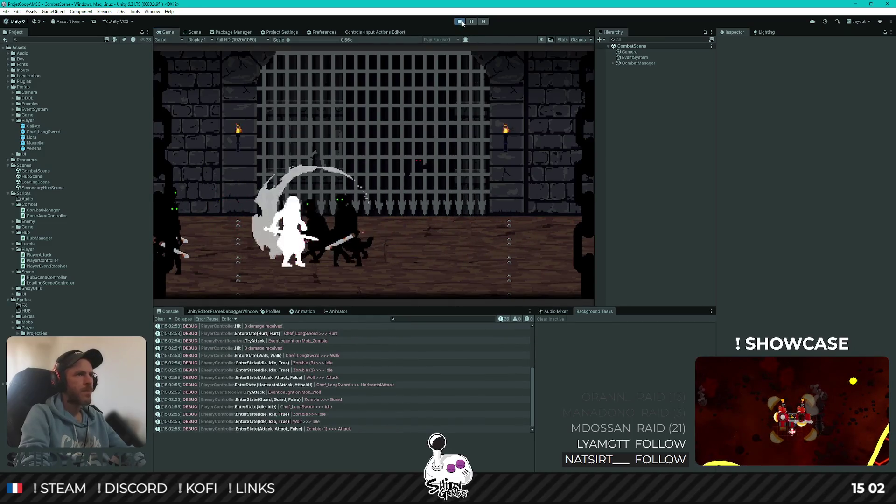
key(ctrl+p)
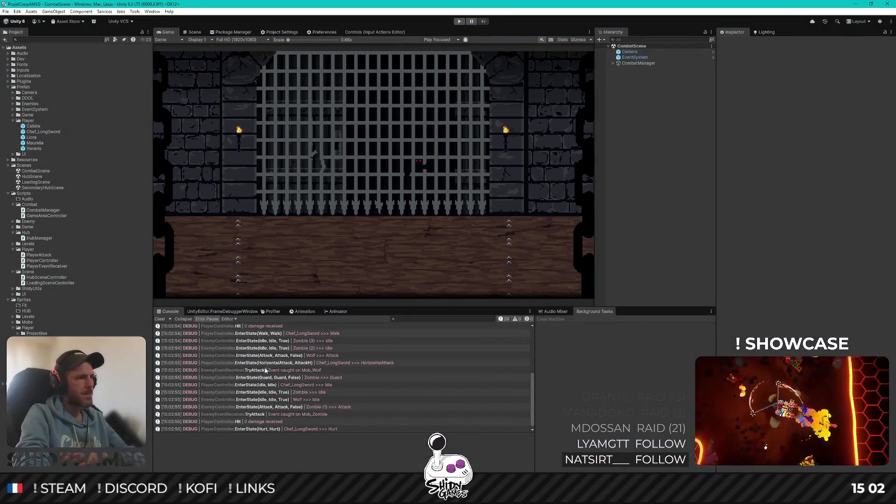
click(268, 370)
scroll(262, 371, up, 1)
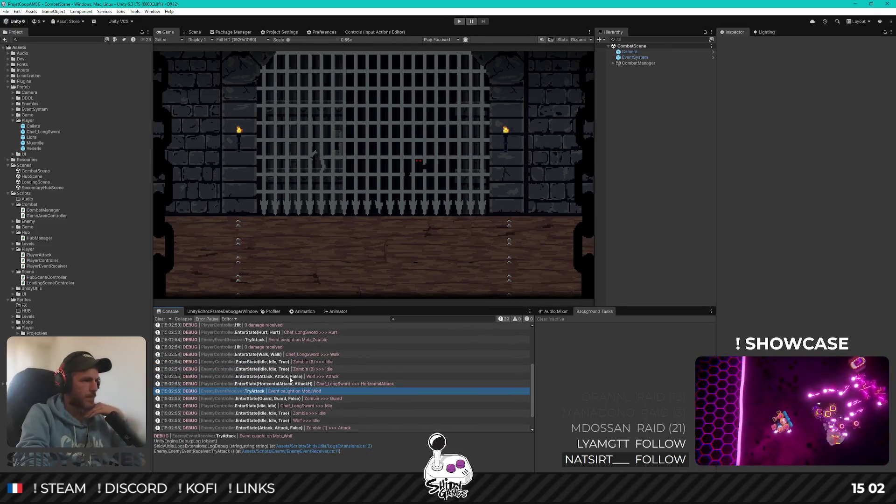
click(418, 318)
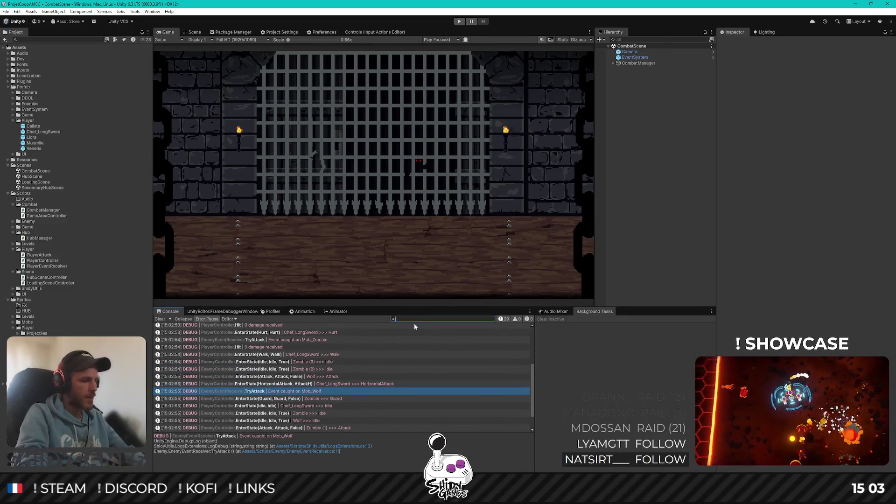
Filter the Console for 'TryAt', clear the filter, and show Player_Chef_LongSword's import settings
text(TryAt)
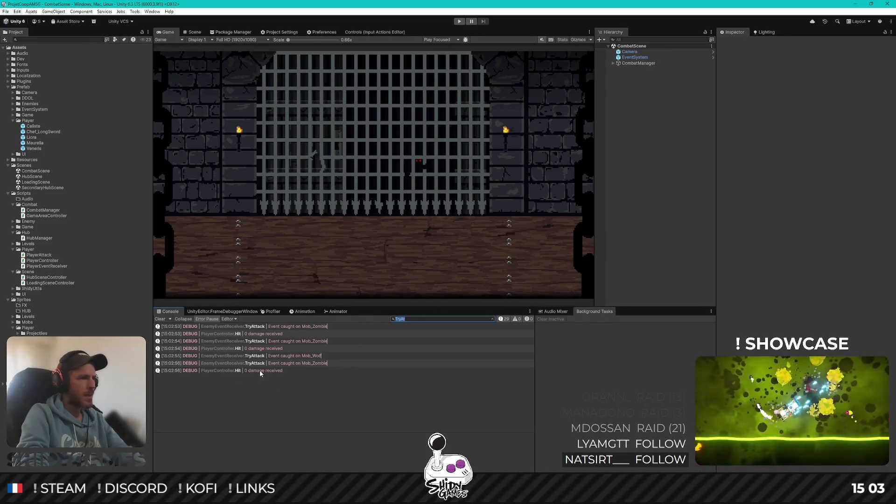
key(BackSpace)
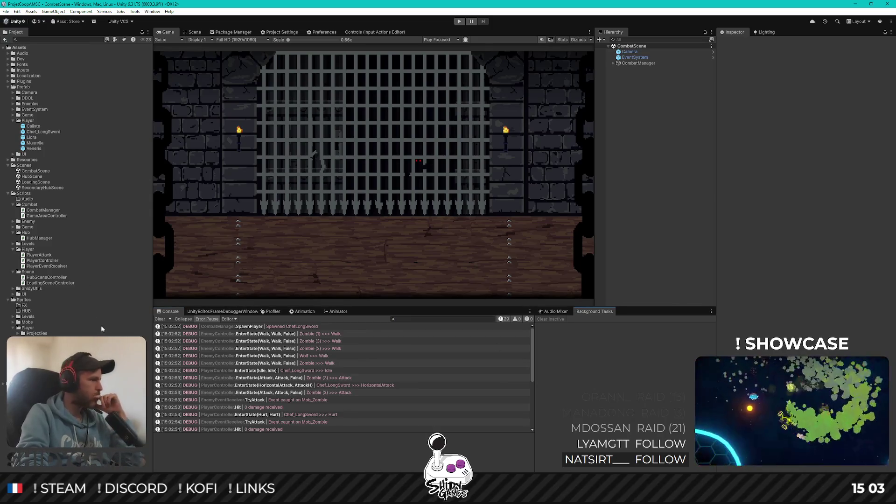
click(42, 344)
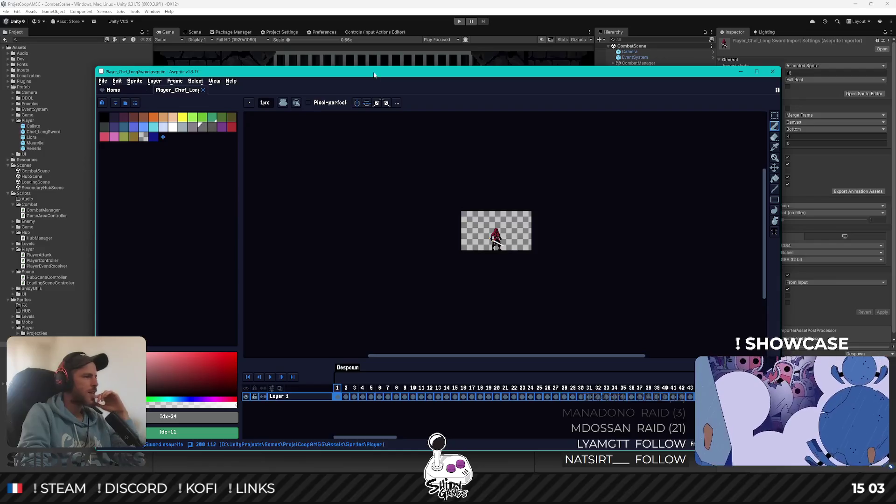
double_click(374, 75)
drag(350, 382, 362, 251)
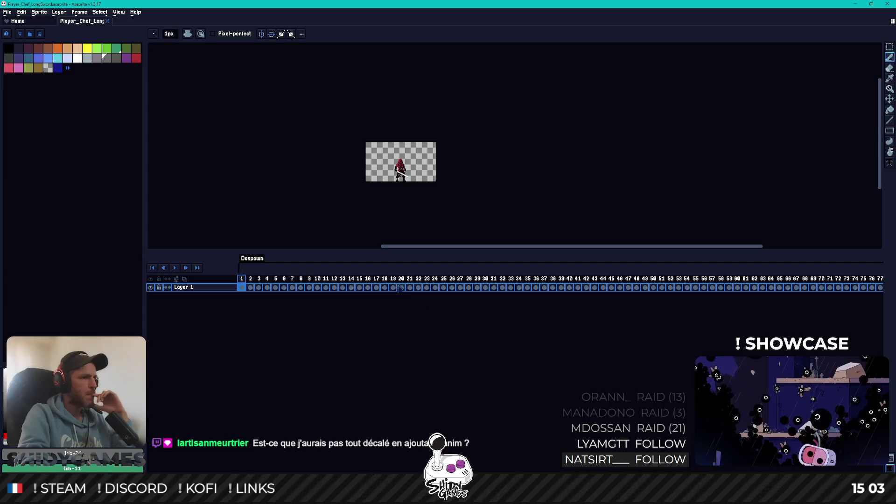
scroll(560, 282, right, 15)
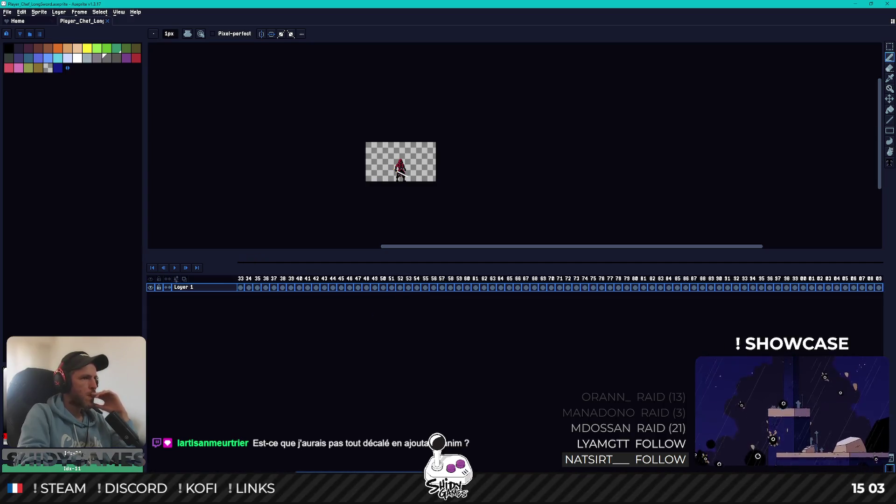
scroll(560, 282, right, 6)
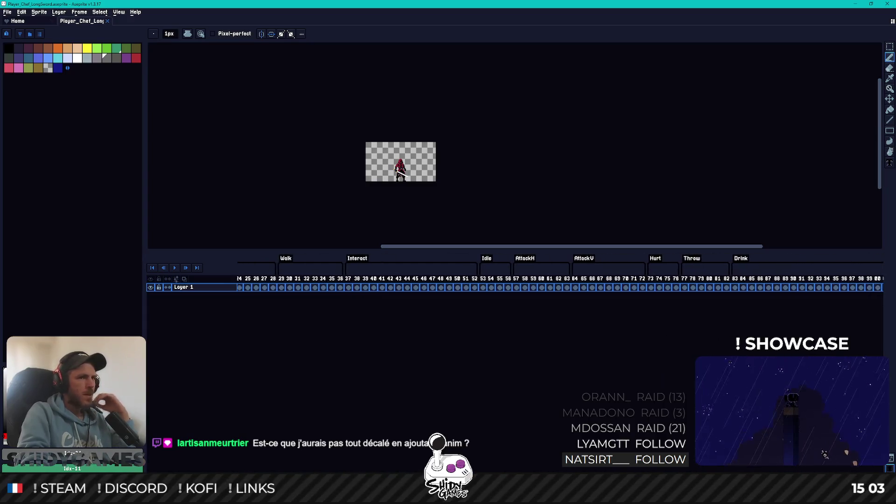
double_click(529, 260)
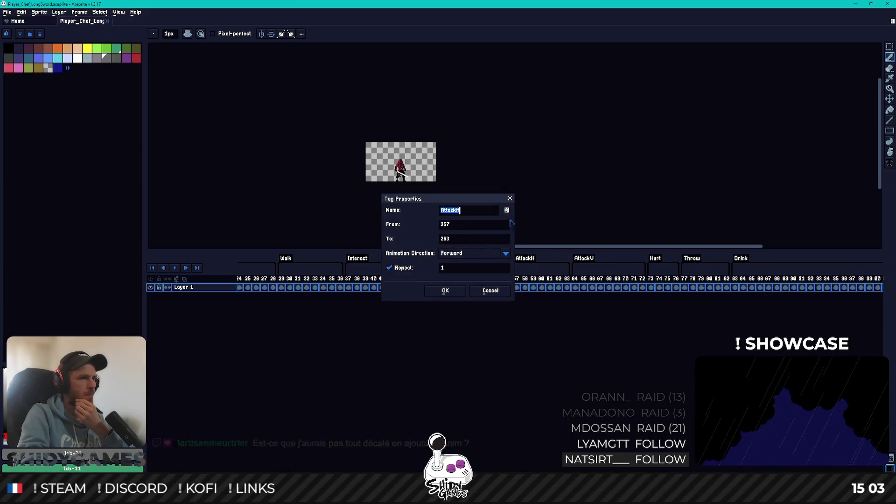
click(510, 198)
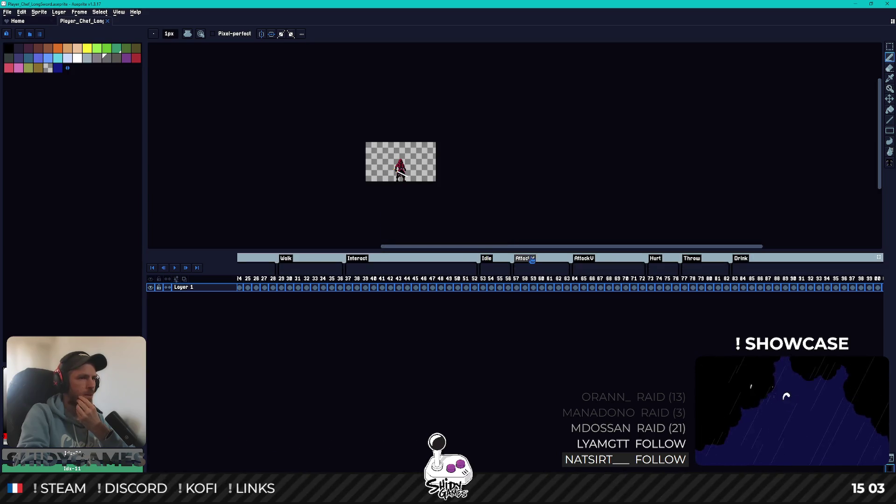
right_click(517, 288)
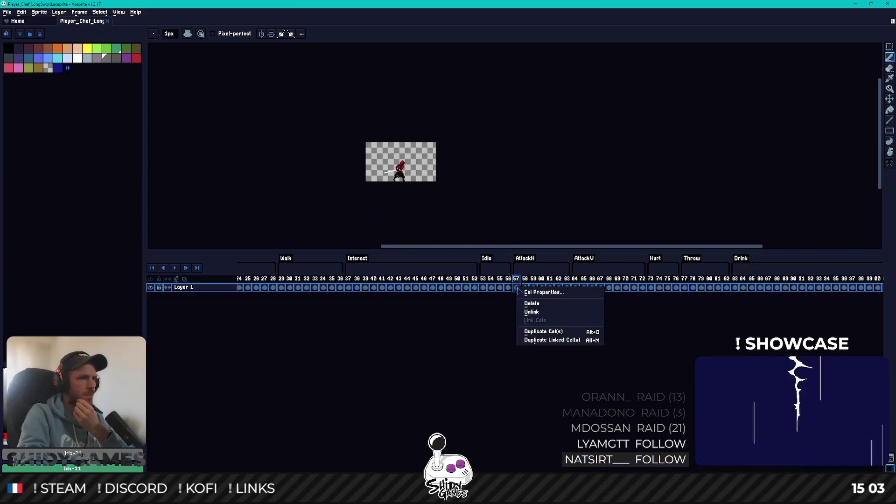
click(529, 293)
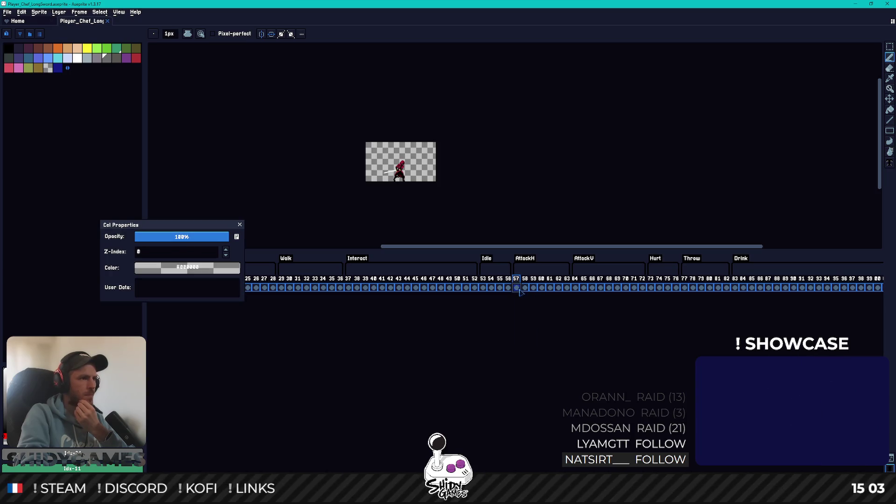
click(240, 225)
click(523, 288)
key(Left)
click(523, 287)
key(Right)
key(Right)
key(Right)
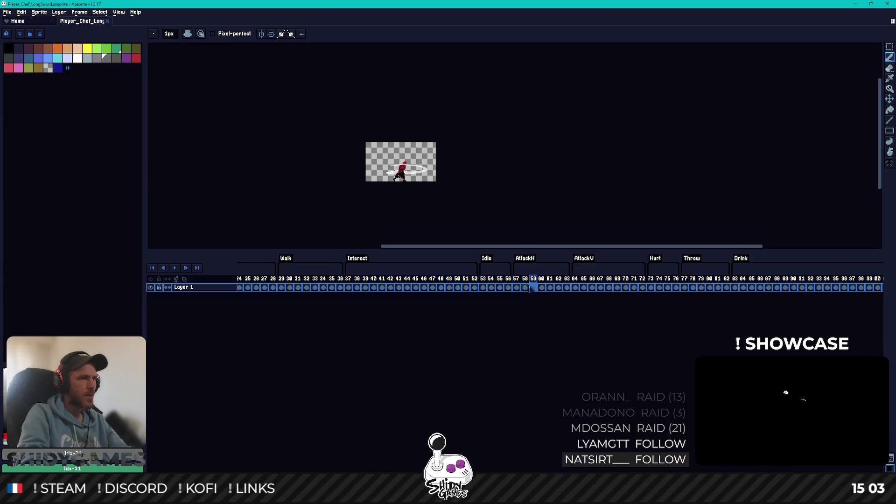
right_click(566, 288)
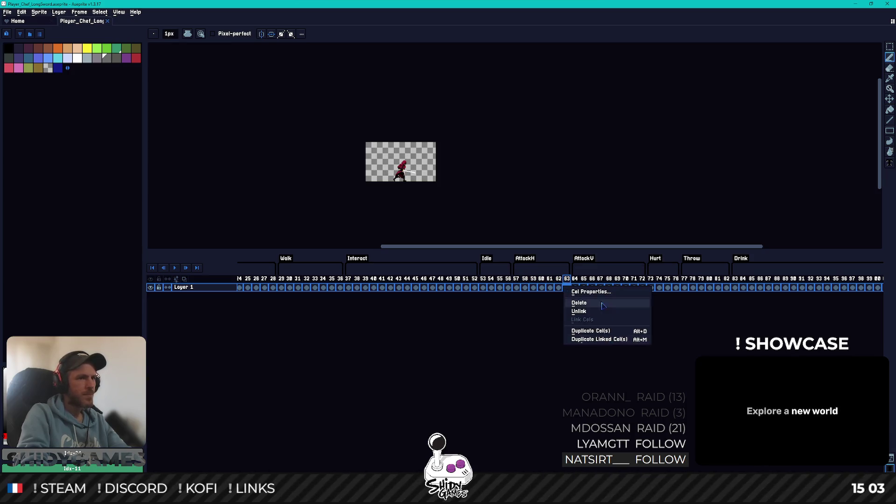
click(602, 292)
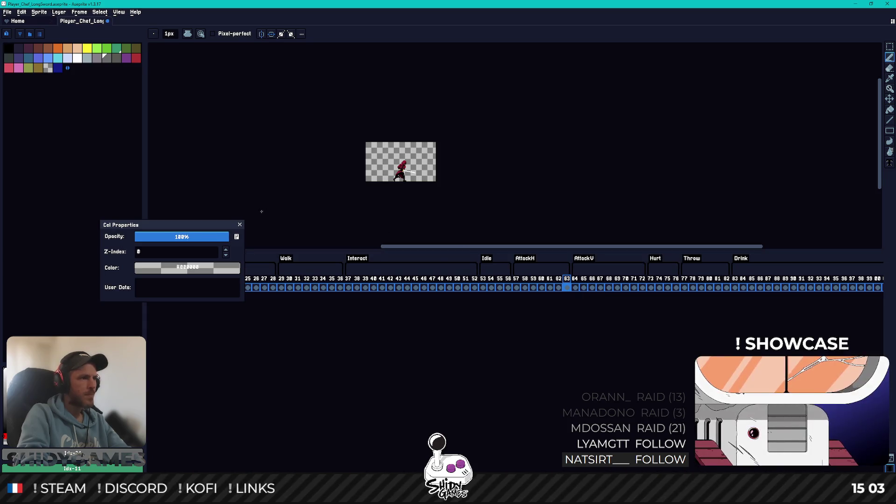
click(239, 224)
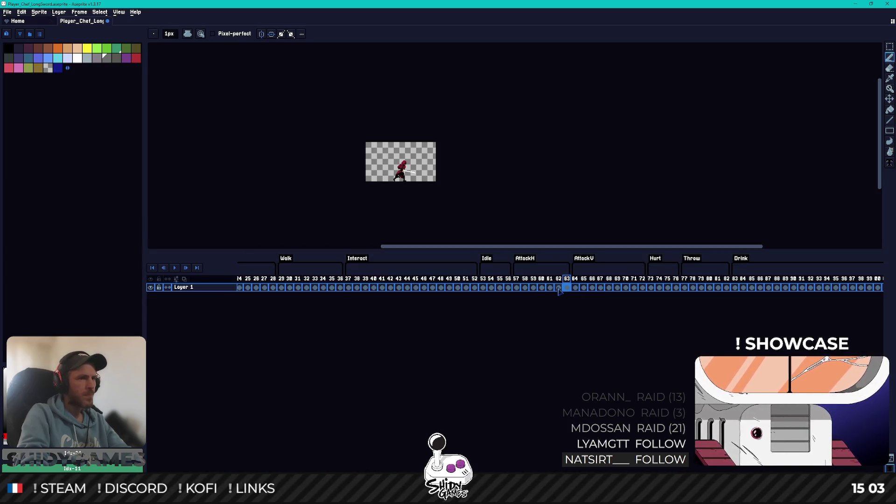
Browse the AttackH frames and check frame 39's frame properties without changing them
mouse_move(576, 284)
mouse_down()
mouse_move(726, 285)
mouse_move(521, 287)
mouse_up()
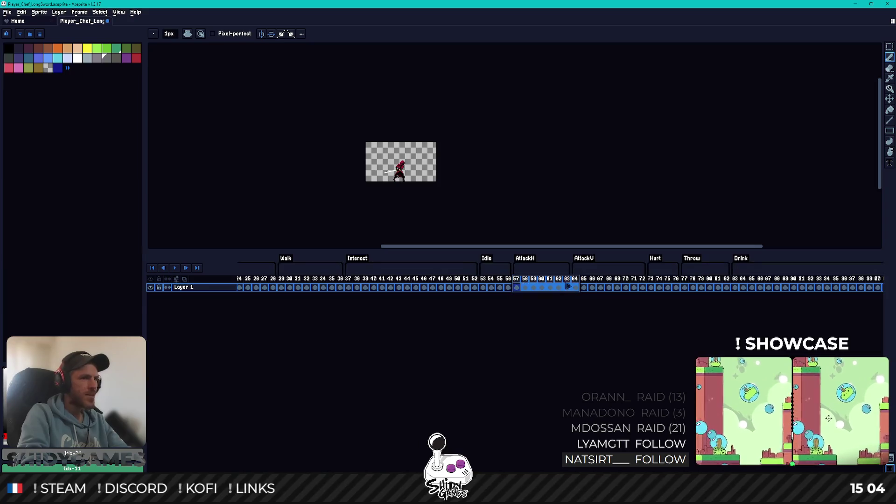
click(559, 286)
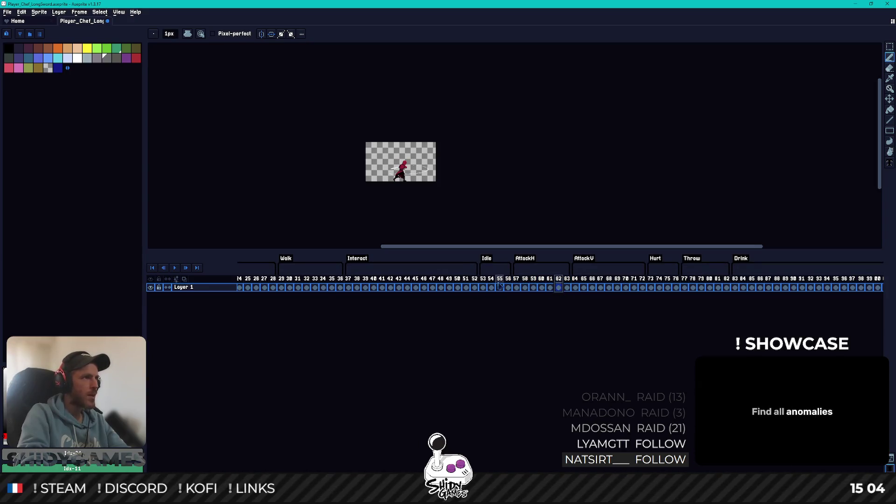
click(365, 279)
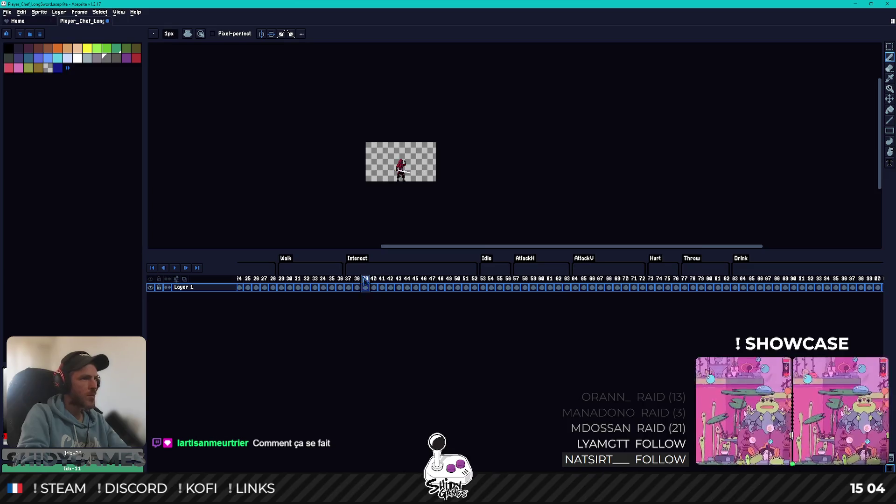
right_click(365, 278)
click(307, 322)
right_click(367, 282)
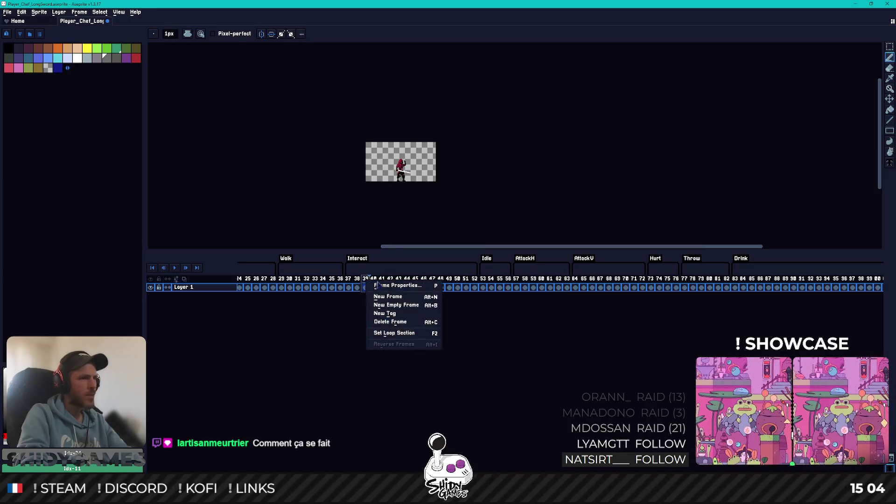
click(397, 285)
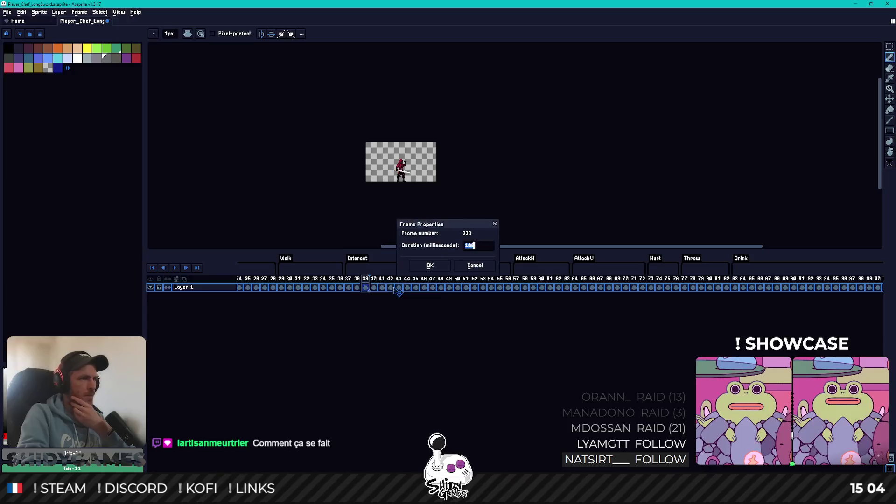
click(472, 265)
Give frame 39's cel the user data 'event:Toto'
right_click(368, 290)
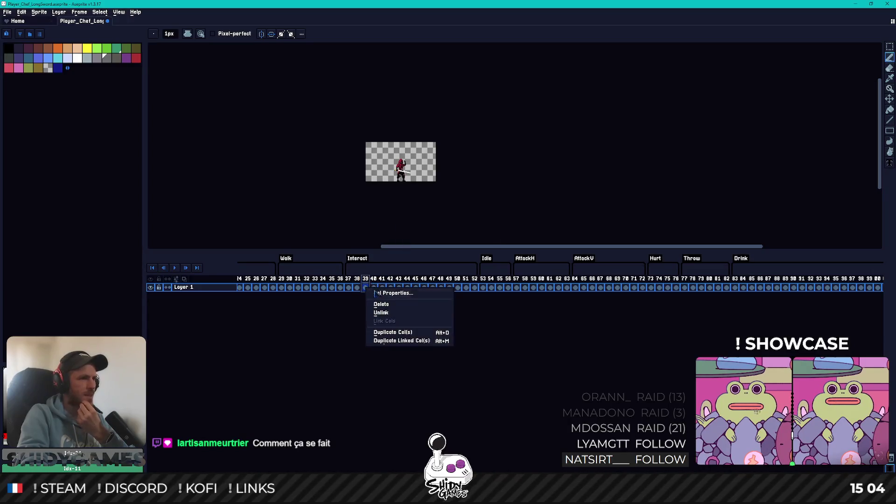
click(378, 294)
text(vent:Toto)
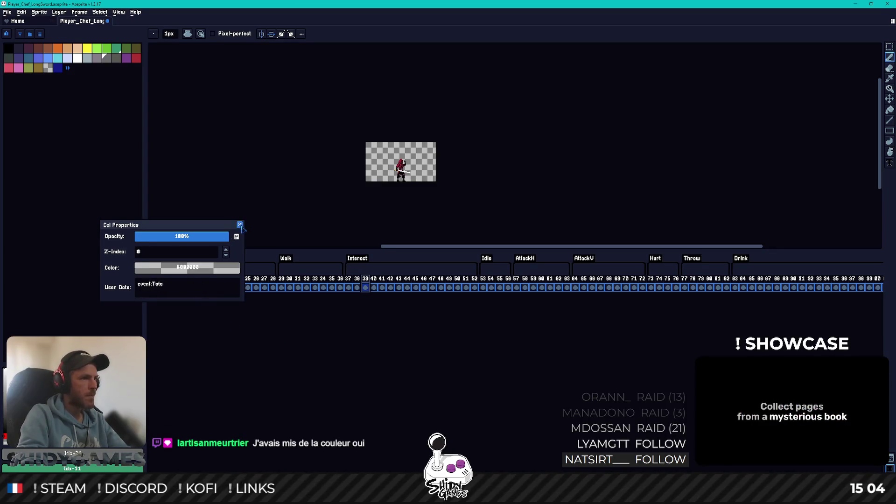
click(240, 225)
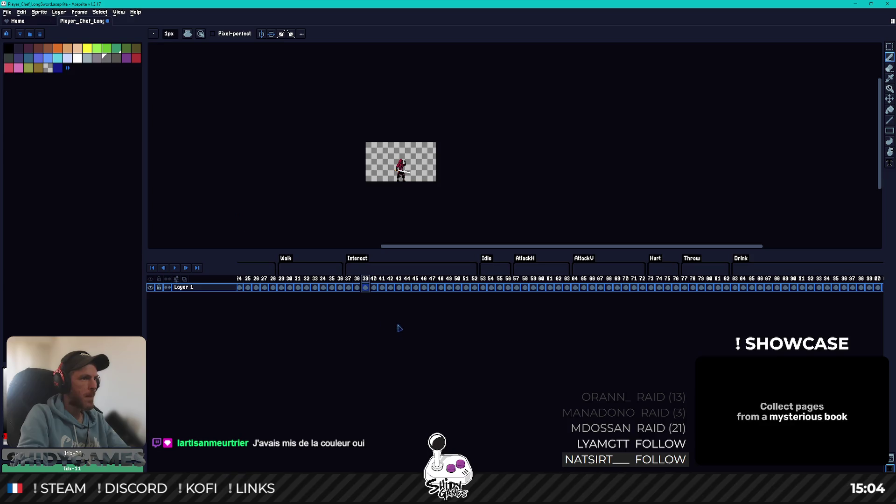
Clear frame 39's cel user data and revert its colour from green back to transparent
right_click(367, 288)
click(378, 292)
key(BackSpace)
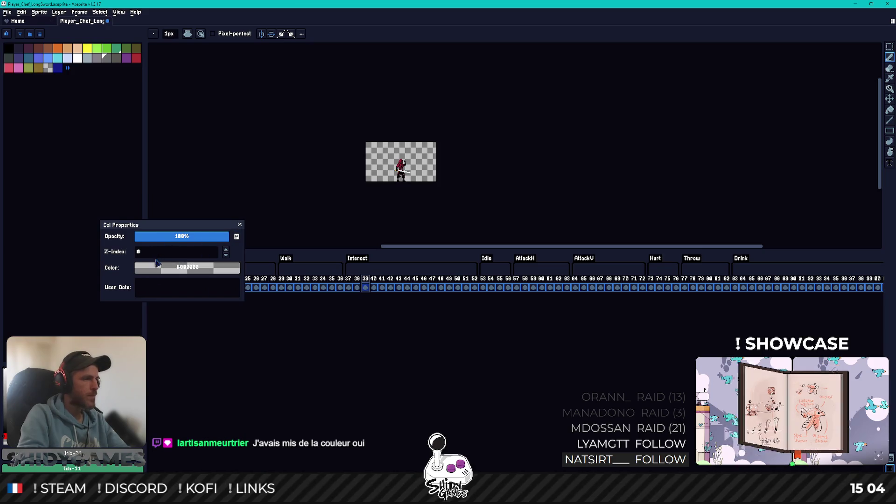
click(187, 267)
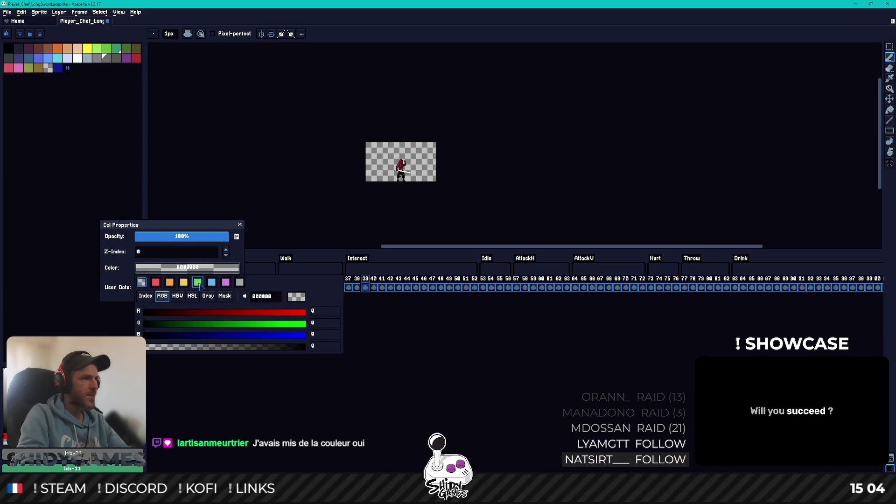
click(198, 282)
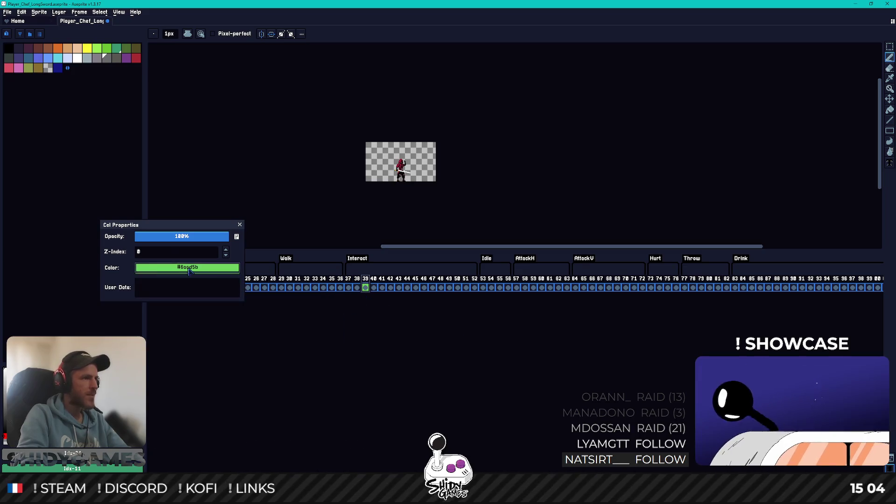
click(189, 268)
click(239, 296)
click(255, 239)
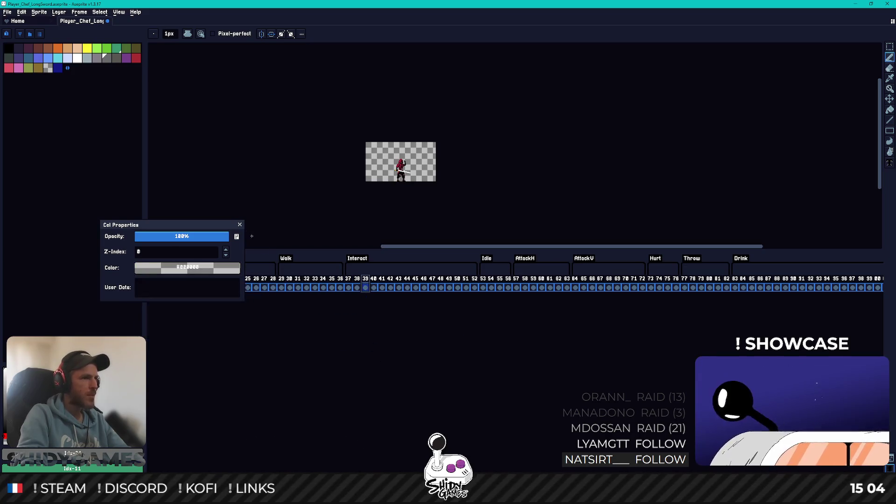
key(Escape)
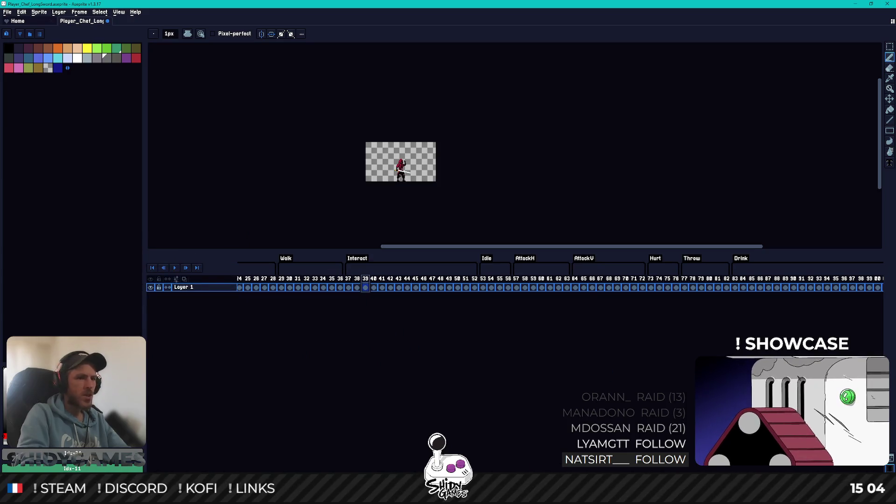
Close Player_Chef_LongSword without saving and minimize Aseprite
scroll(490, 282, right, 5)
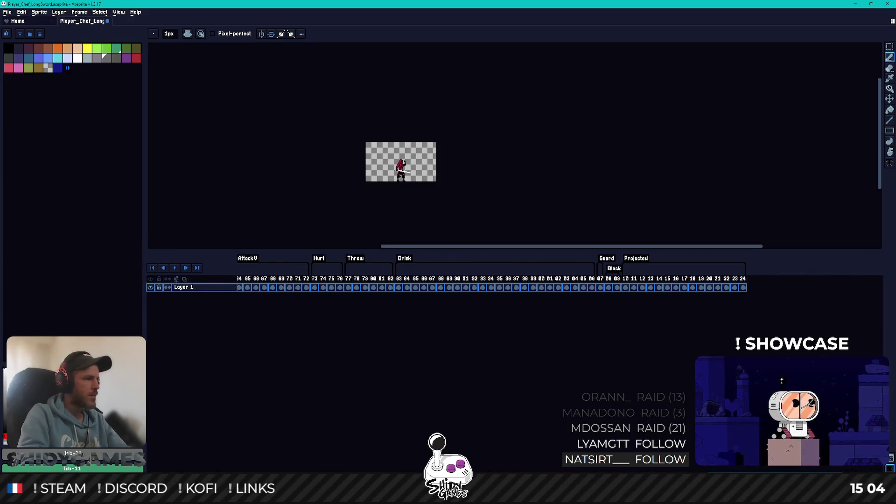
scroll(373, 466, left, 6)
scroll(525, 462, right, 7)
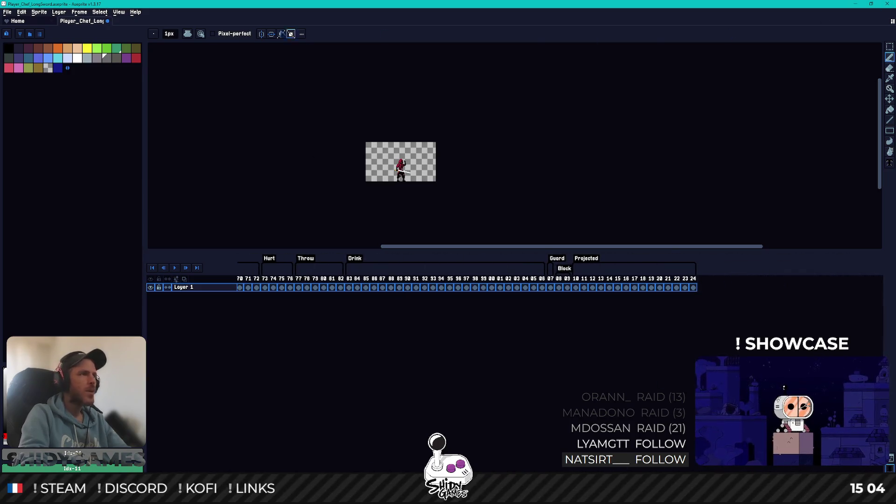
click(107, 21)
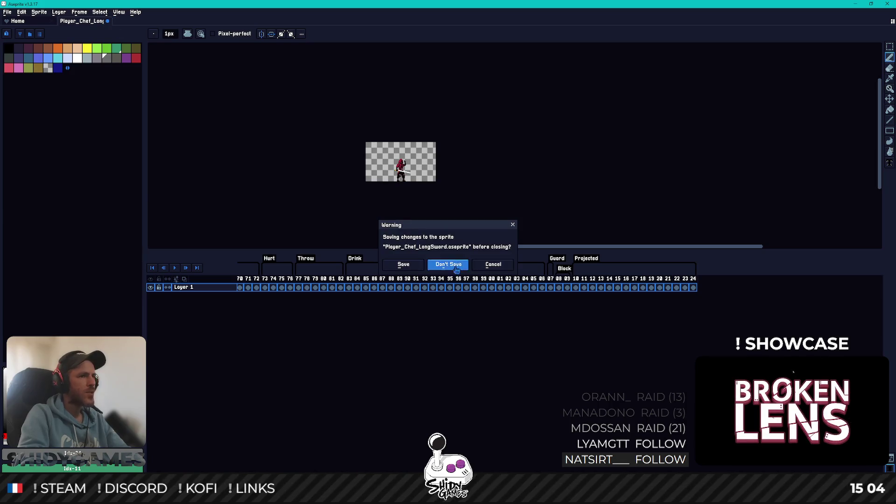
click(456, 270)
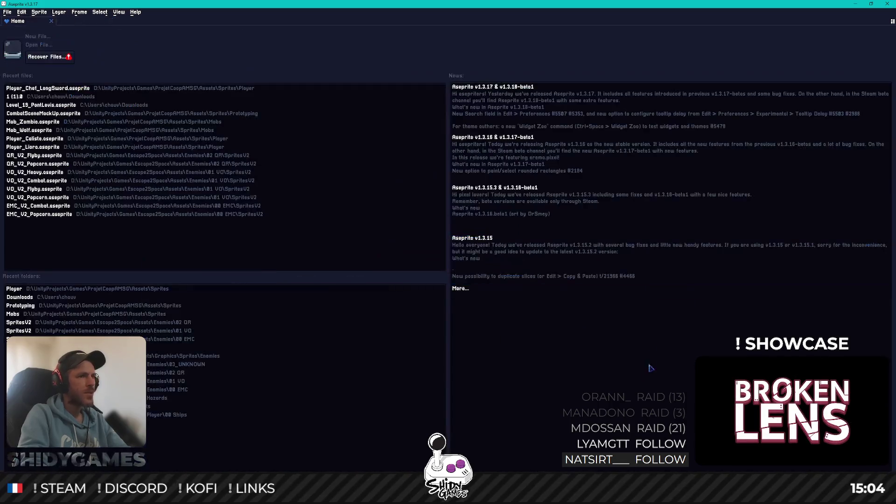
click(855, 6)
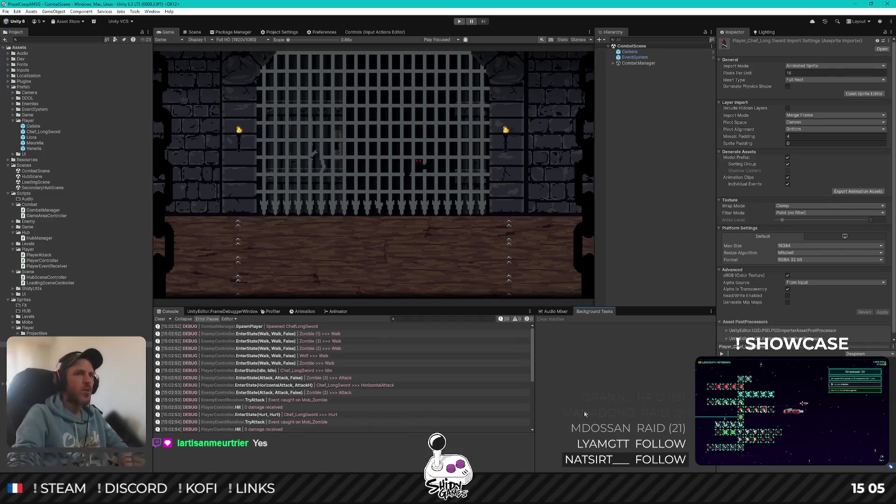
Play the Player_Chef_LongSword animation preview in the Inspector, then switch to Rider
scroll(769, 279, down, 1)
click(721, 353)
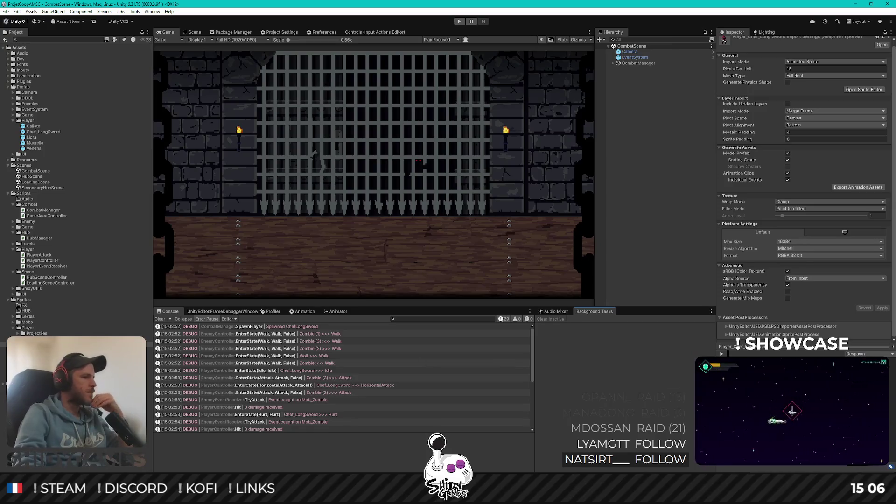
key(alt+Tab)
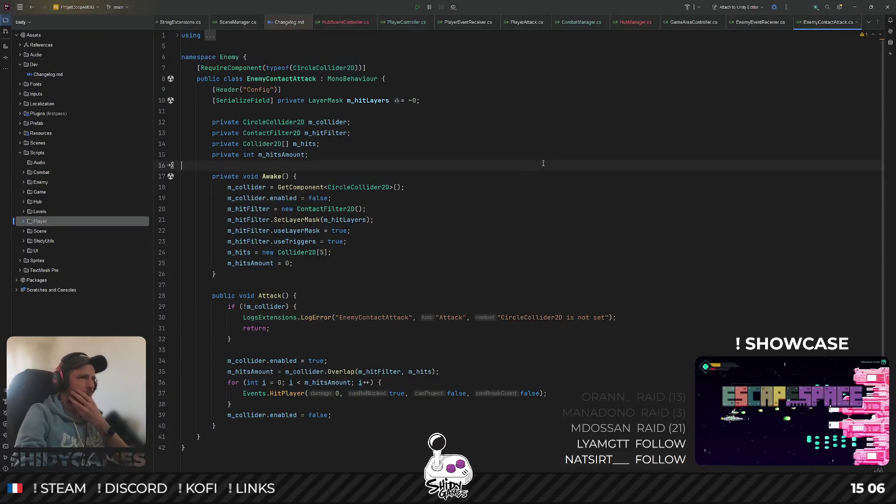
Open PlayerEventReceiver.cs from the Player scripts folder
click(469, 210)
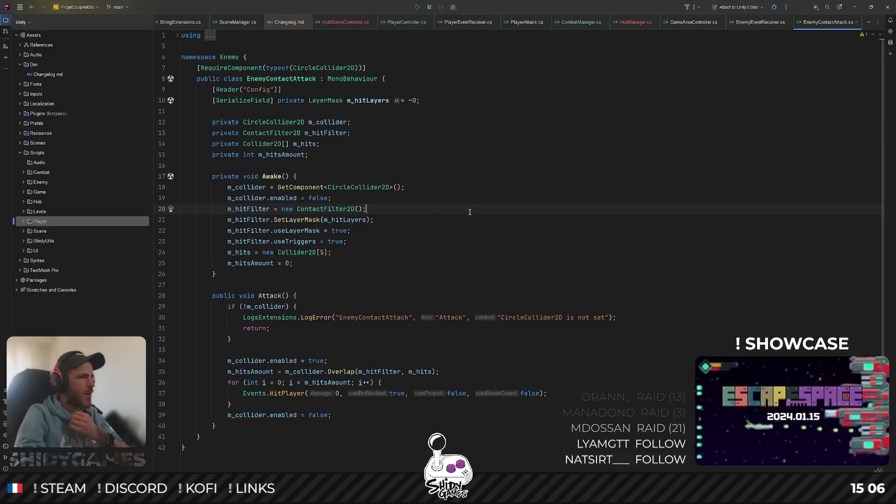
click(24, 223)
double_click(60, 251)
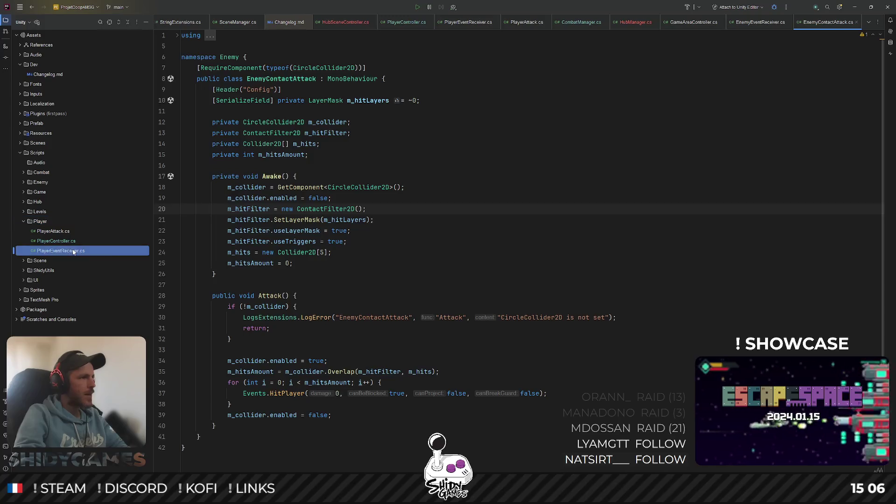
Review the TryPlaySfxHurt, TryPlaySfxFall and footsteps methods, then minimize Rider
scroll(316, 262, down, 5)
double_click(285, 372)
double_click(277, 329)
scroll(294, 220, up, 5)
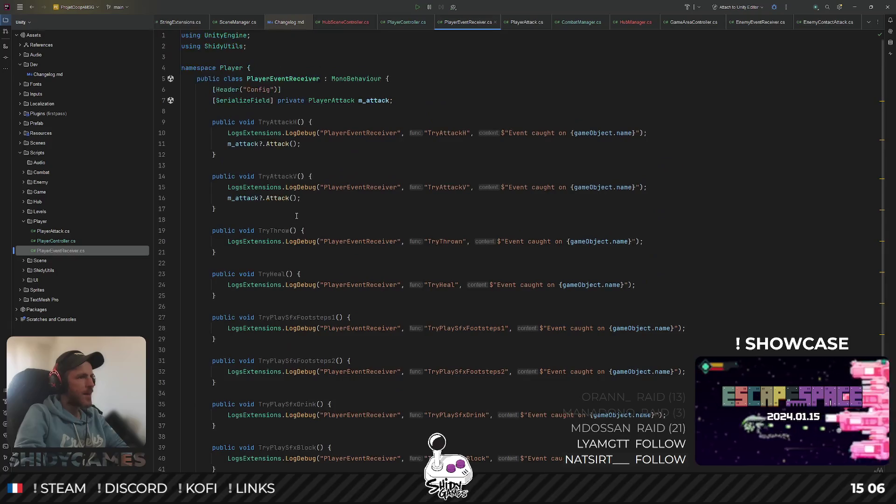
scroll(560, 280, down, 2)
key(End)
scroll(690, 315, up, 2)
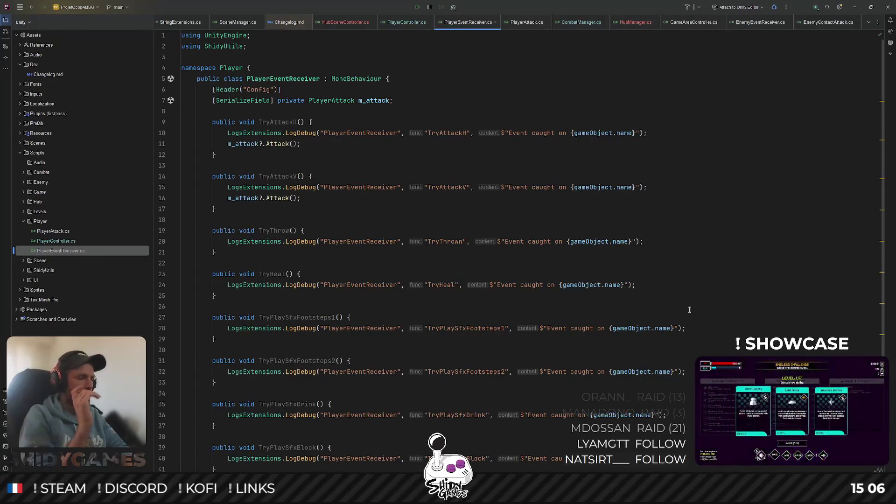
scroll(681, 198, down, 3)
scroll(681, 197, down, 2)
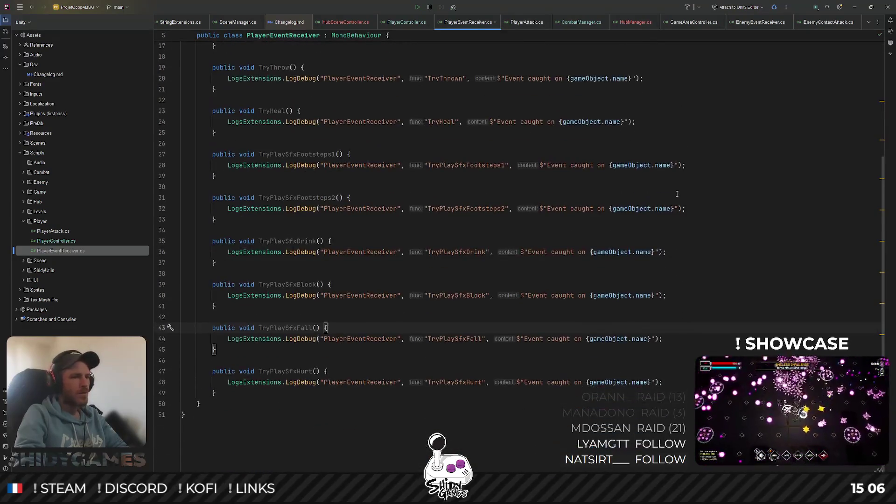
click(777, 196)
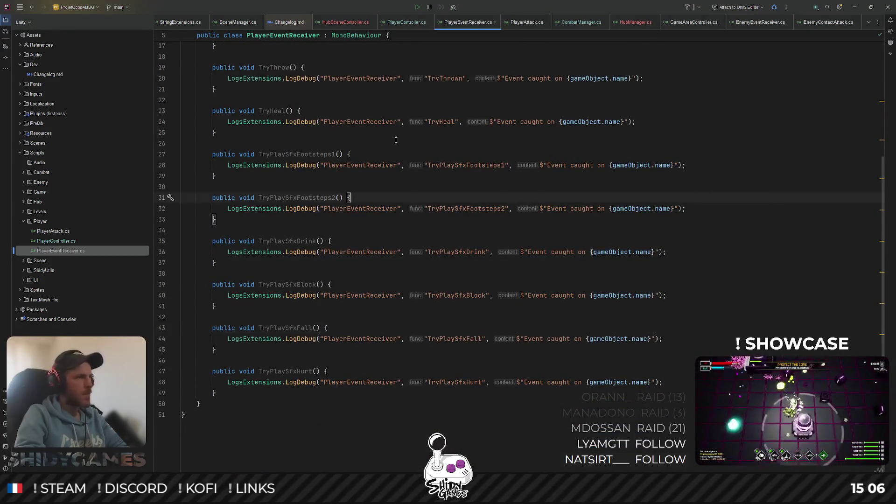
click(854, 7)
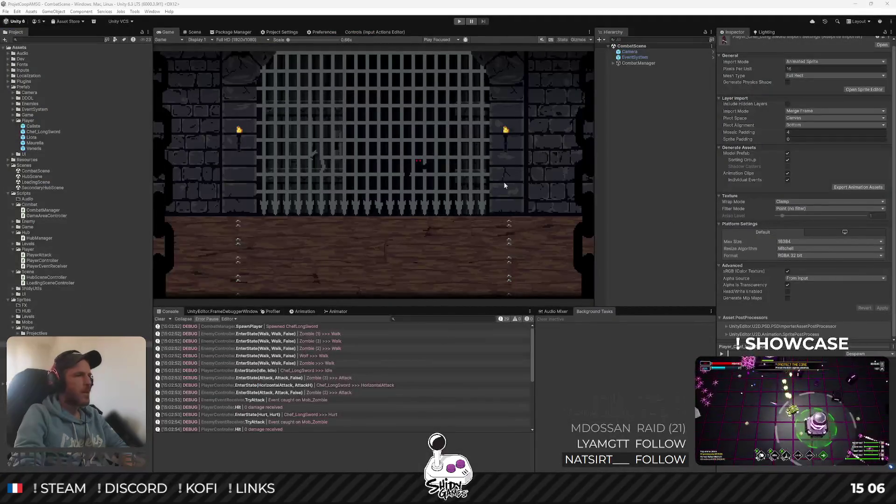
Deselect everything to clear the Inspector and switch to GitHub Desktop
click(643, 140)
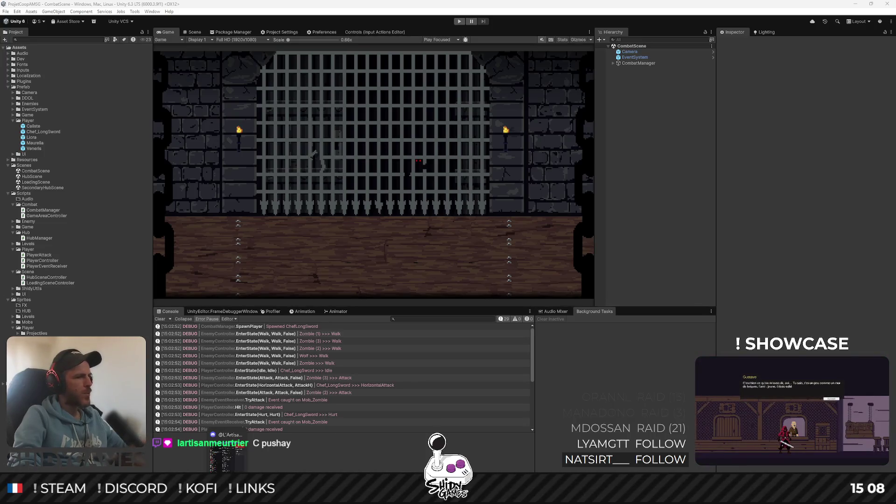
key(alt+Tab)
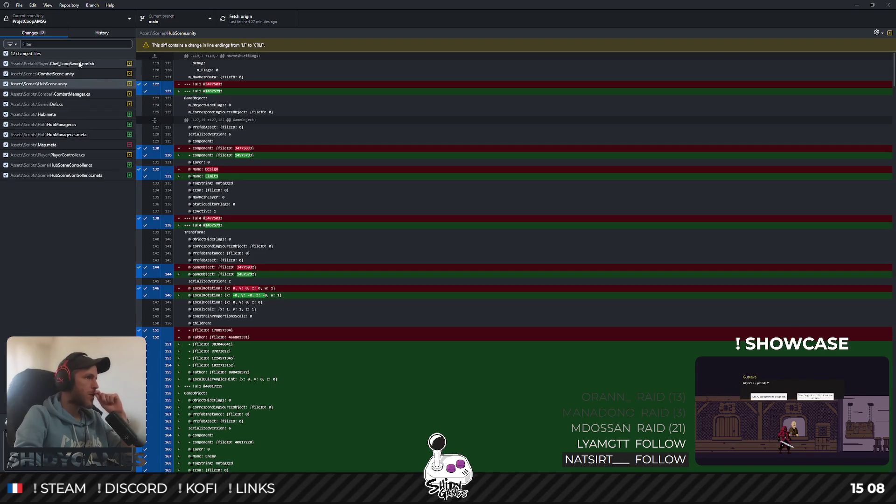
Fetch origin, pull the incoming 'Update player' commit, and view the commit history
click(61, 236)
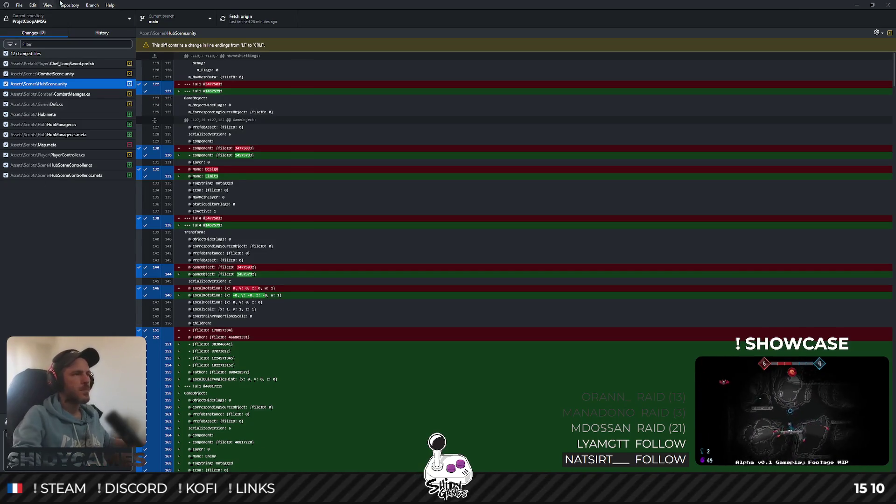
click(240, 19)
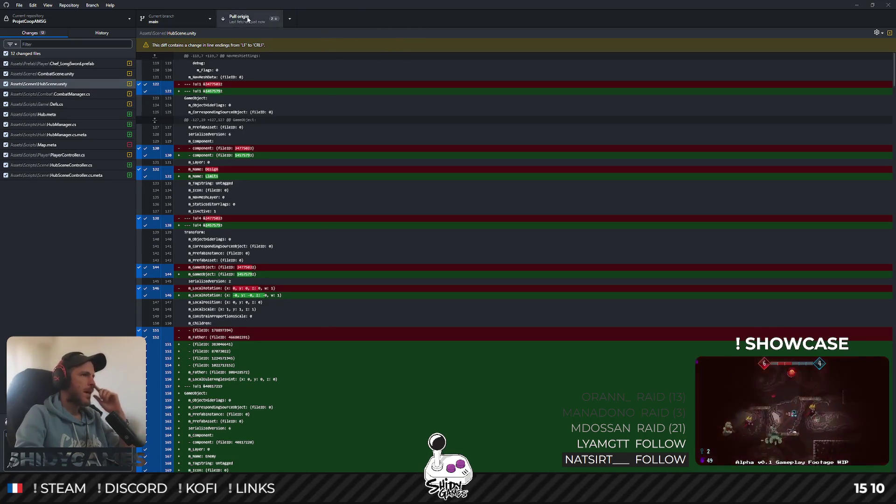
click(250, 19)
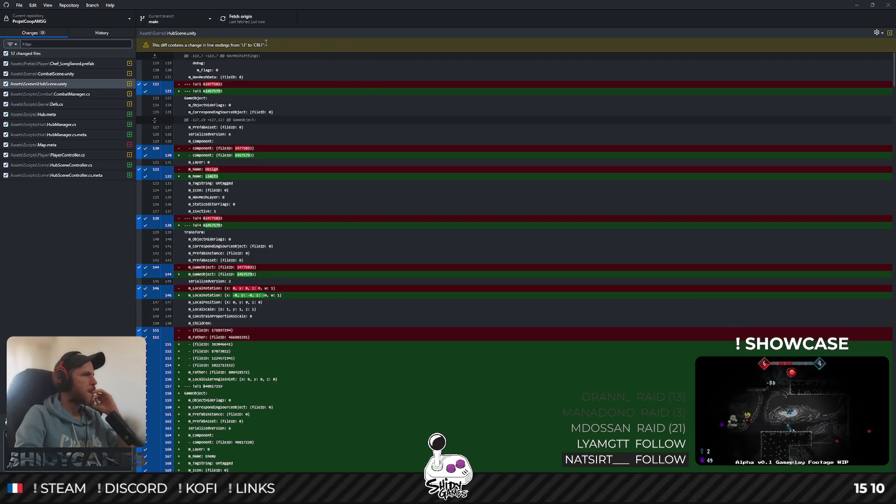
click(120, 35)
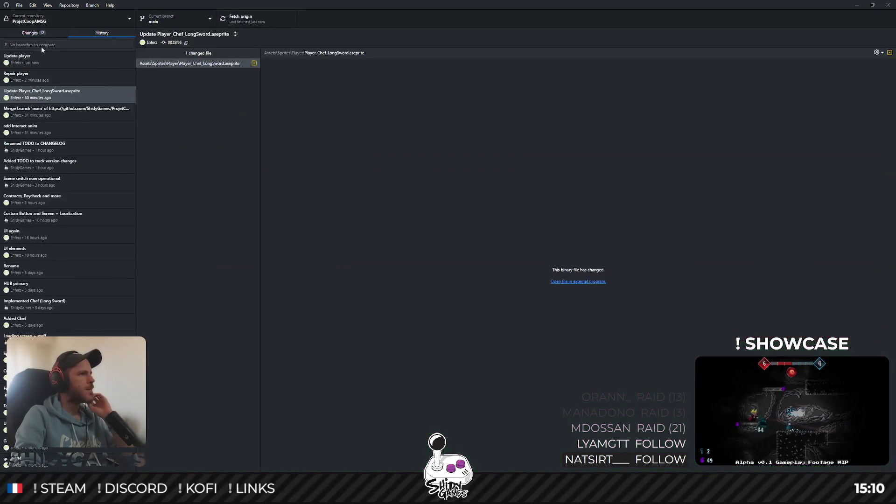
Inspect the Repair player commit's files in GitHub Desktop, then minimize the window
click(69, 77)
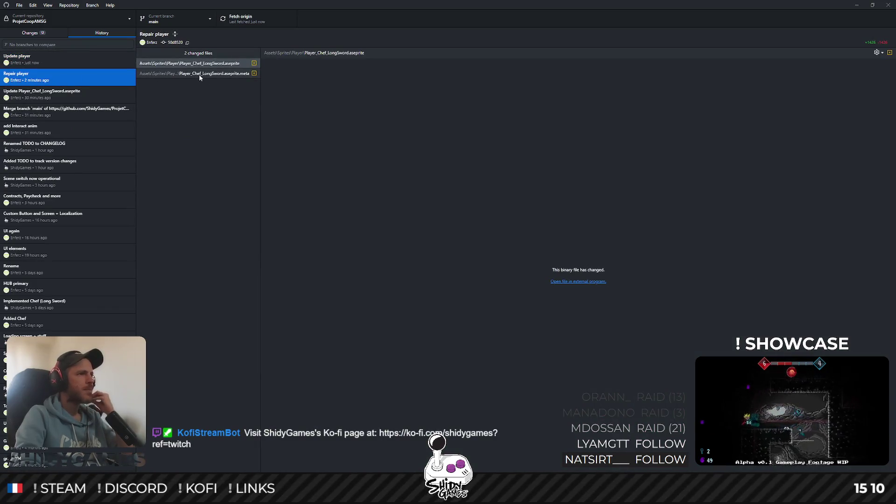
click(849, 7)
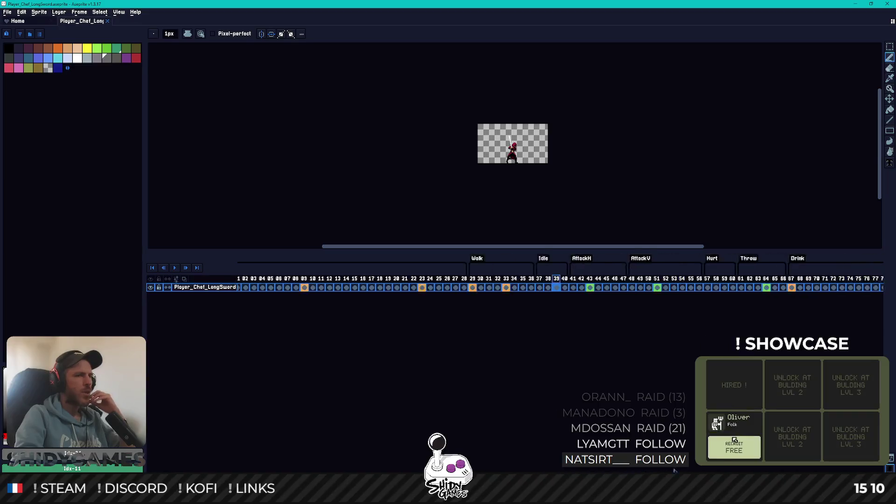
Scroll through the Player_Chef_LongSword timeline tags, close the sprite, and minimize Aseprite
scroll(560, 282, right, 4)
scroll(560, 282, left, 7)
scroll(560, 283, right, 5)
scroll(560, 282, left, 5)
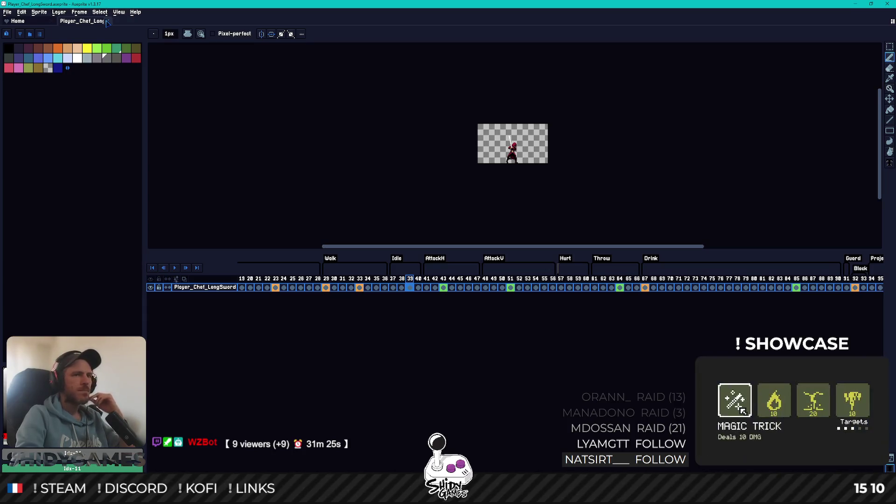
click(107, 22)
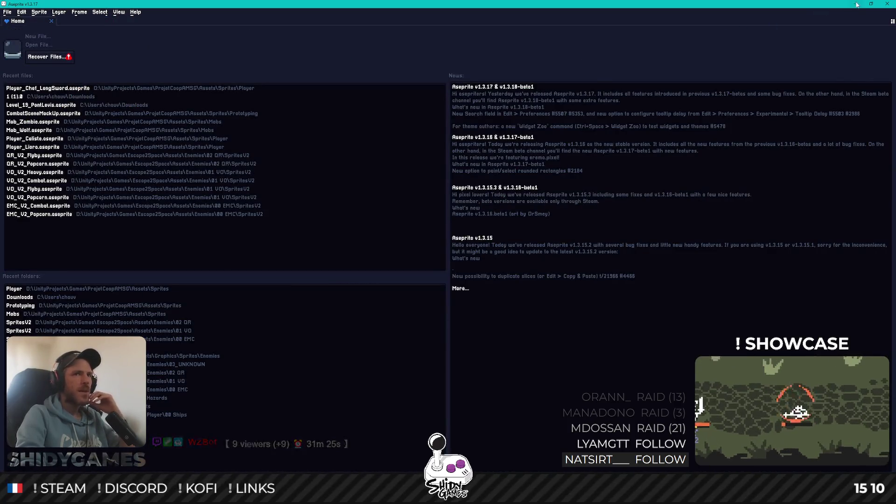
click(855, 4)
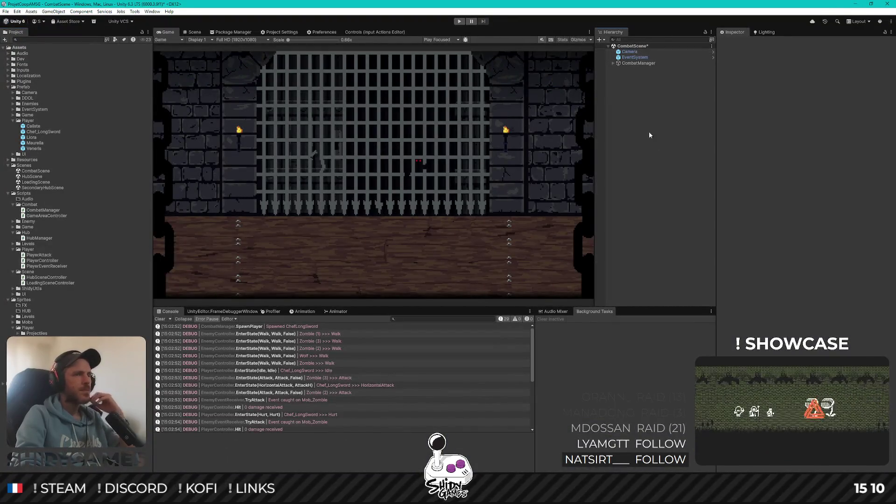
Play CombatScene, walking the knight and slashing the wolf and zombies repeatedly, then stop
click(461, 22)
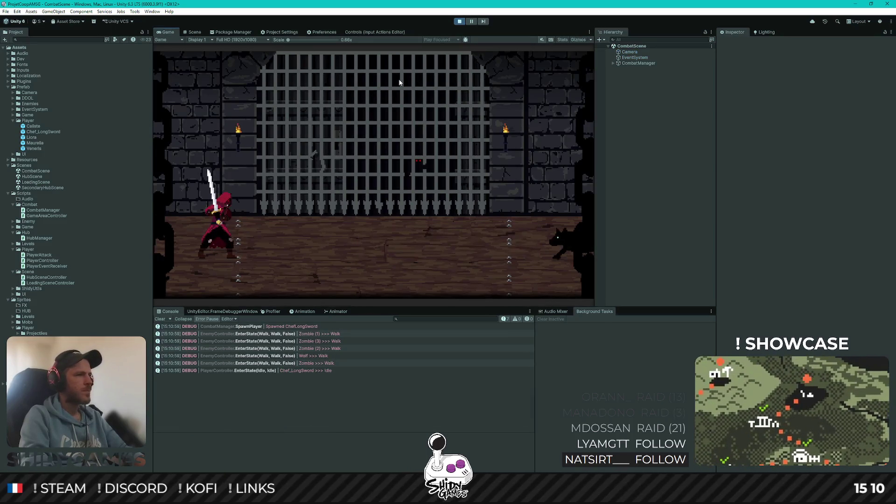
key(d)
key(d)
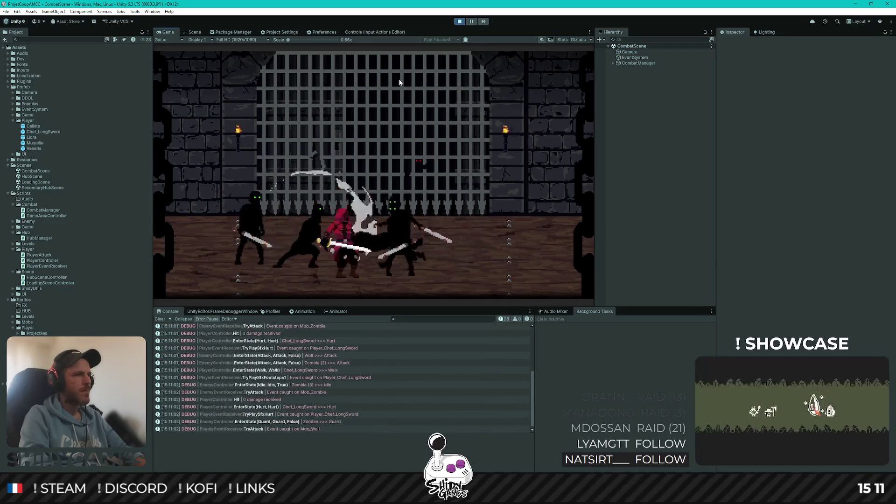
key(d)
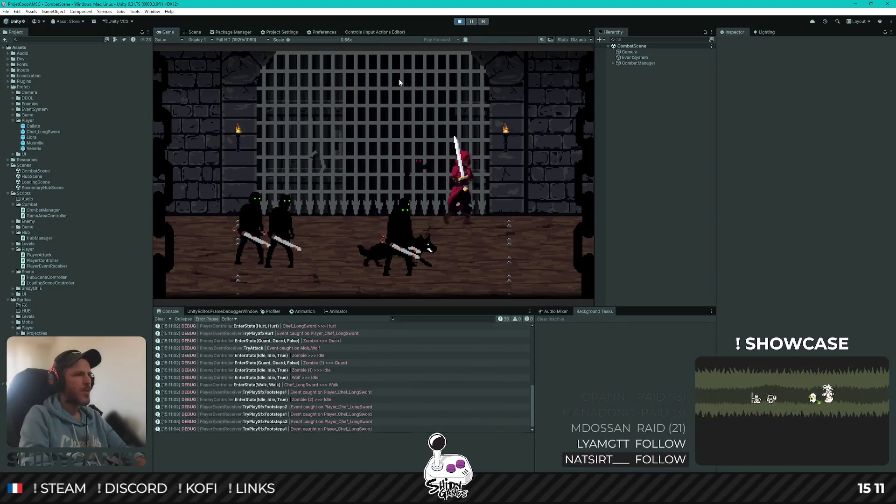
key(d)
click(399, 82)
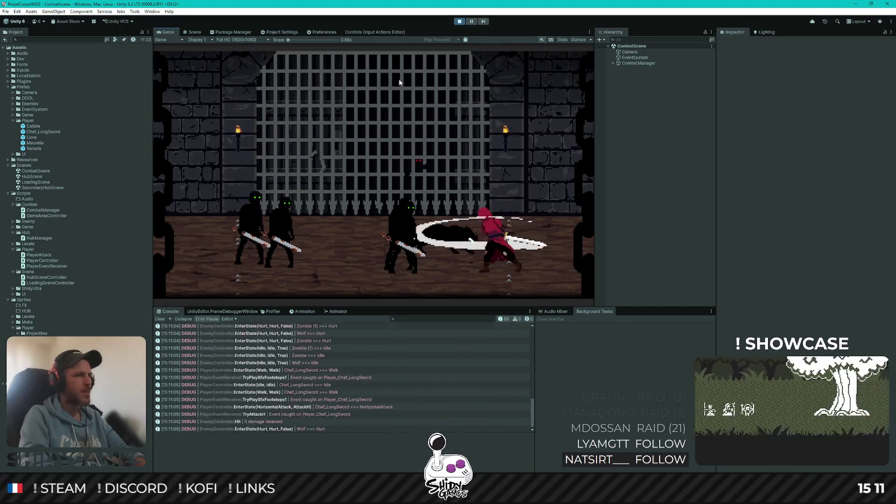
key(a)
click(399, 82)
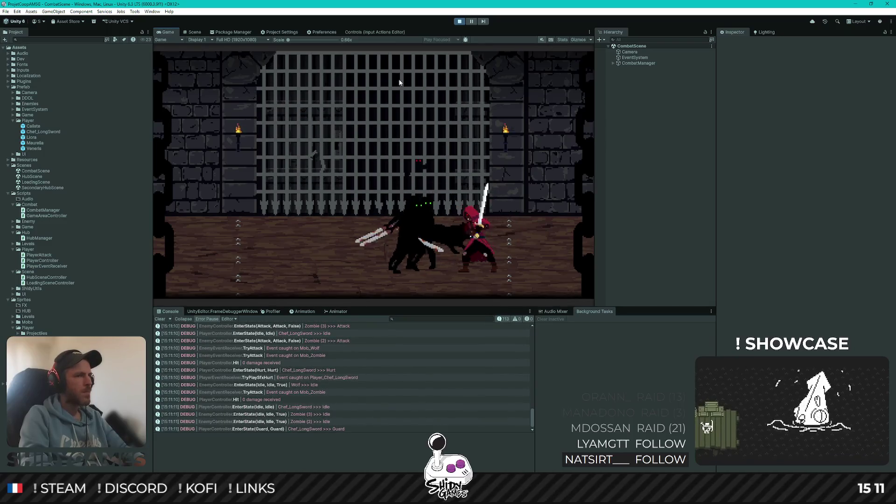
click(399, 82)
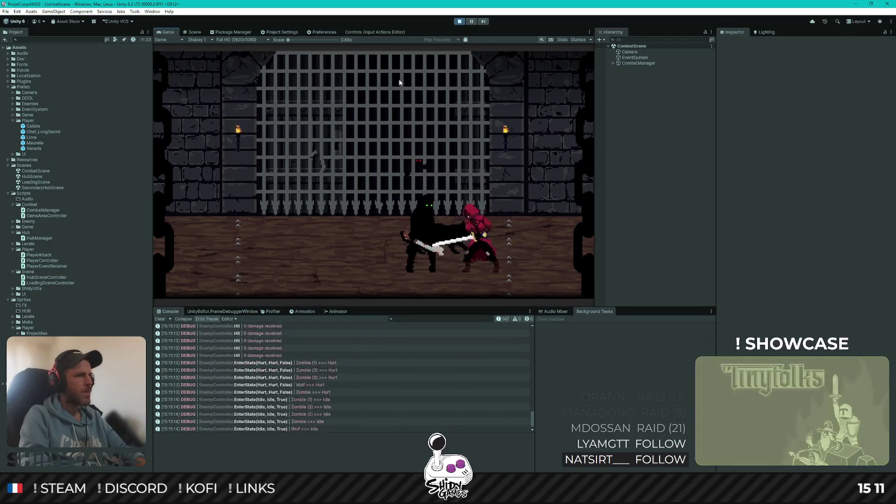
click(399, 82)
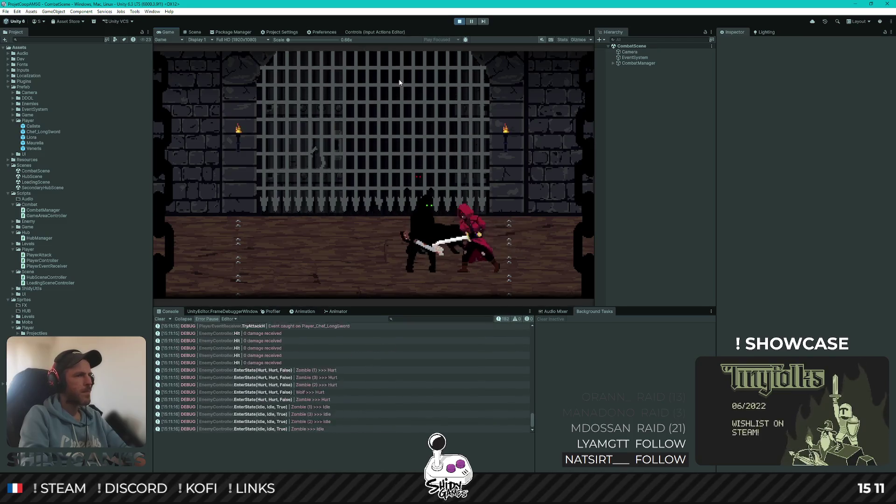
key(a)
click(399, 82)
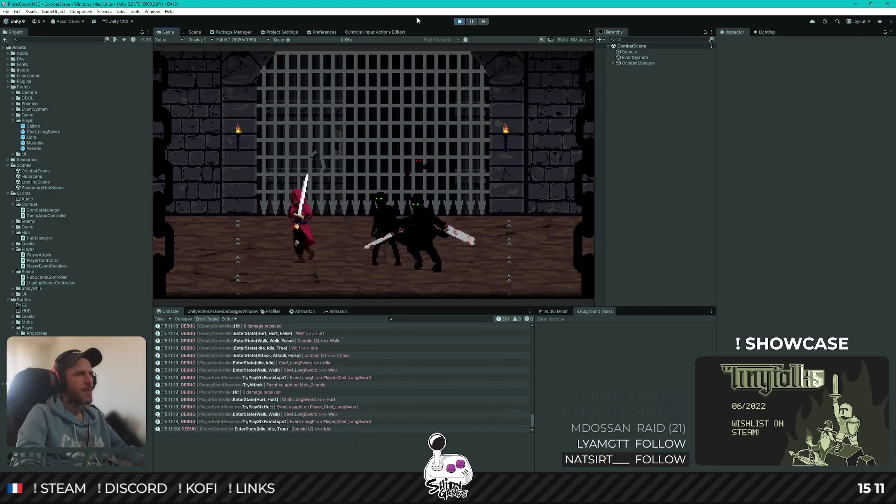
click(459, 21)
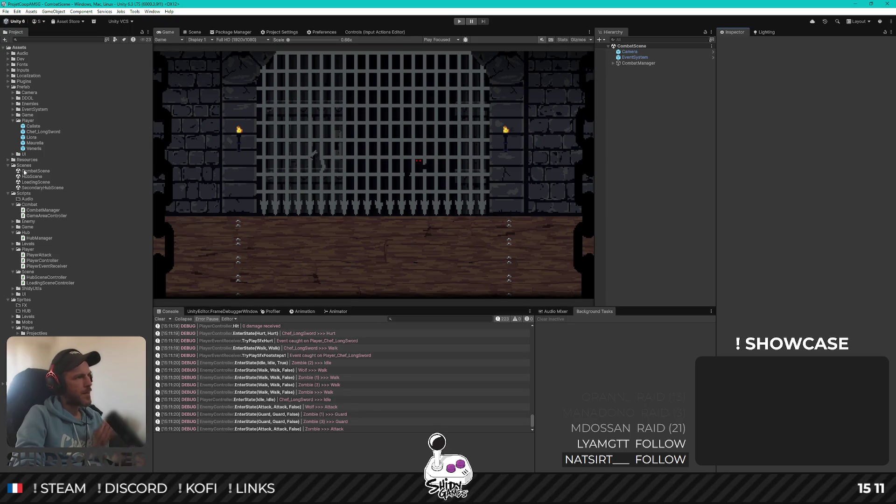
Open LoadingScene from the Project panel's Scenes folder
double_click(39, 182)
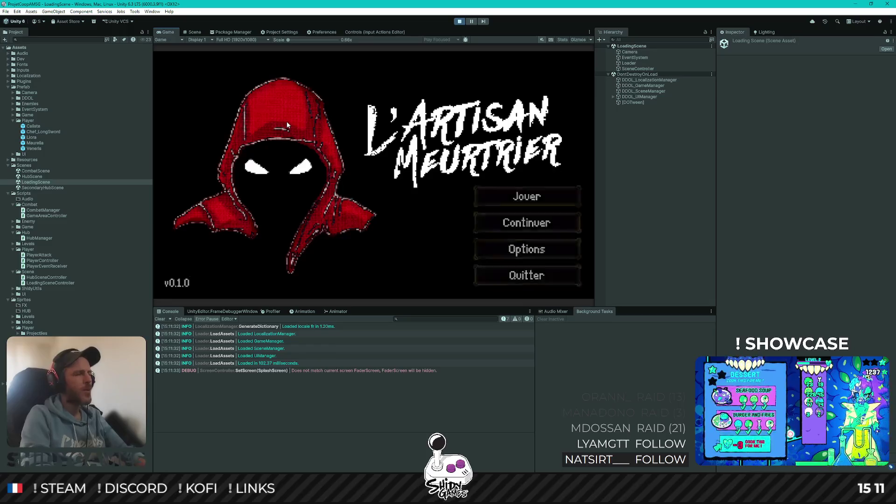
Start the game with Jouer and walk the swordsman around the hub, trying a vertical attack
key(Return)
key(d)
click(287, 124)
key(d)
key(d)
key(w)
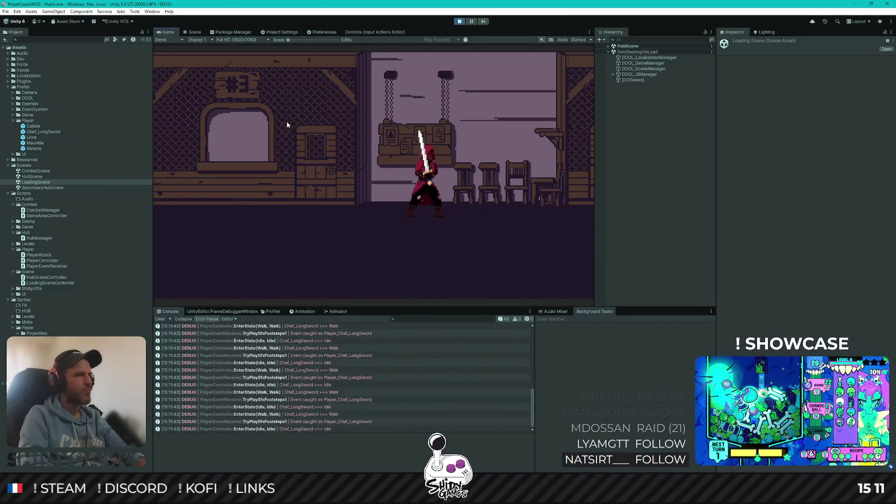
key(s)
key(a)
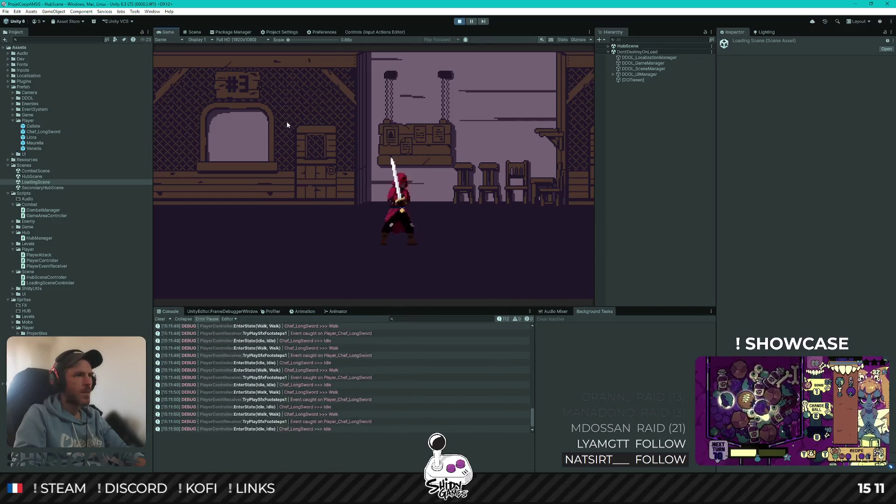
Shuffle the character left and right, then raise the guard
key(a)
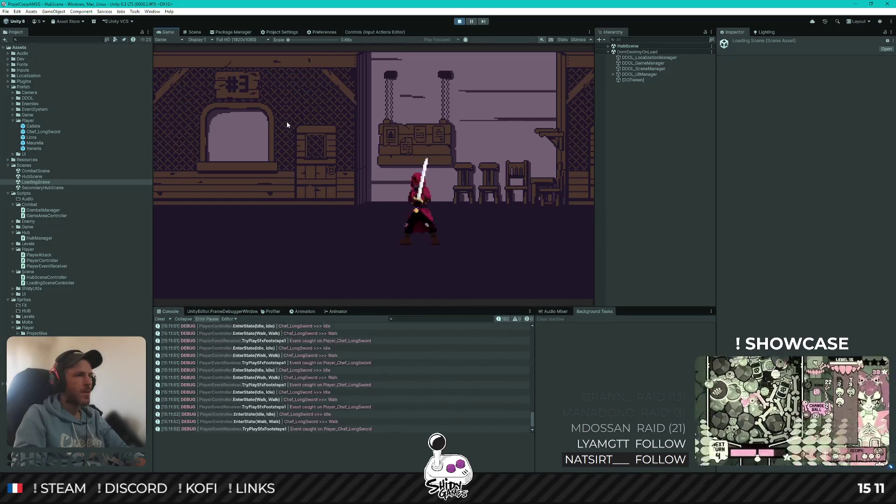
key(d)
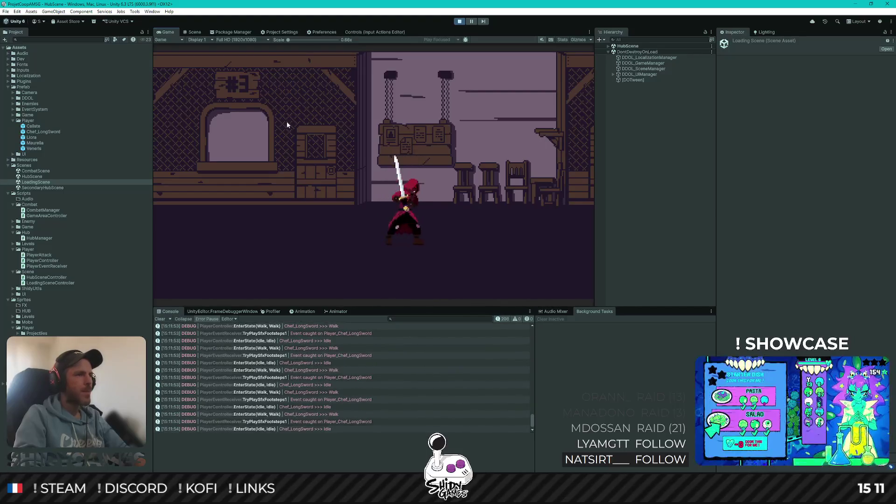
key(d)
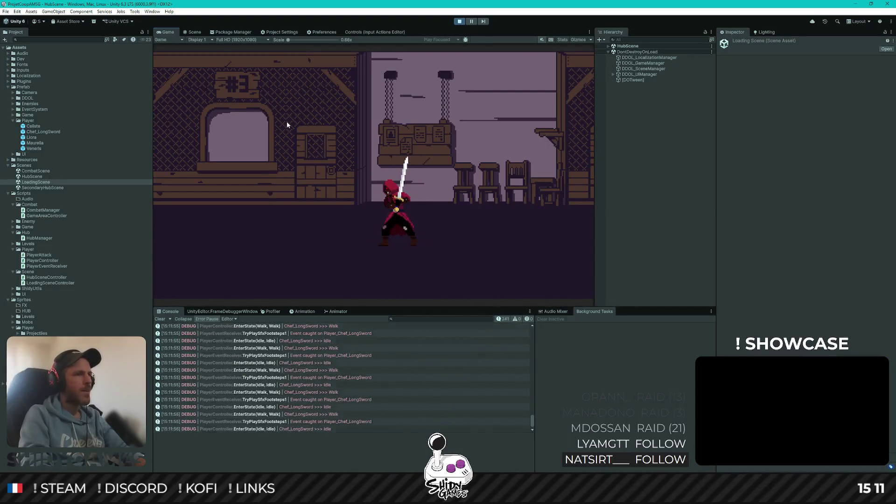
key(d)
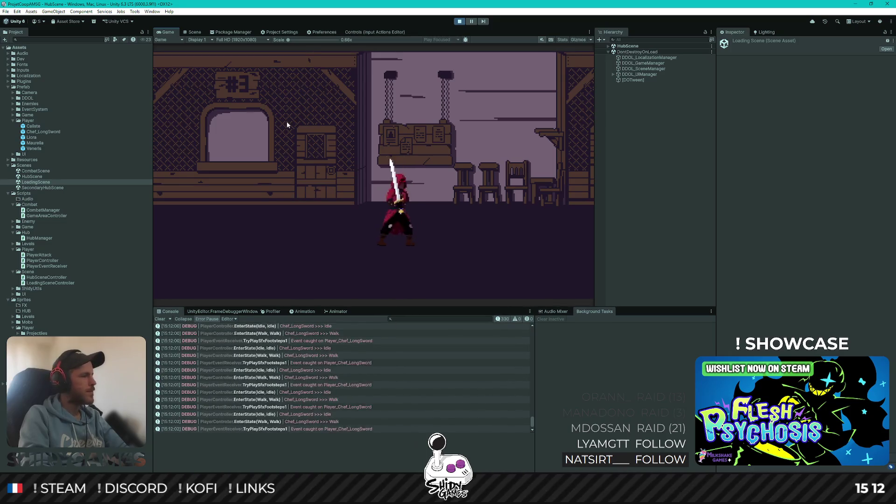
key(a)
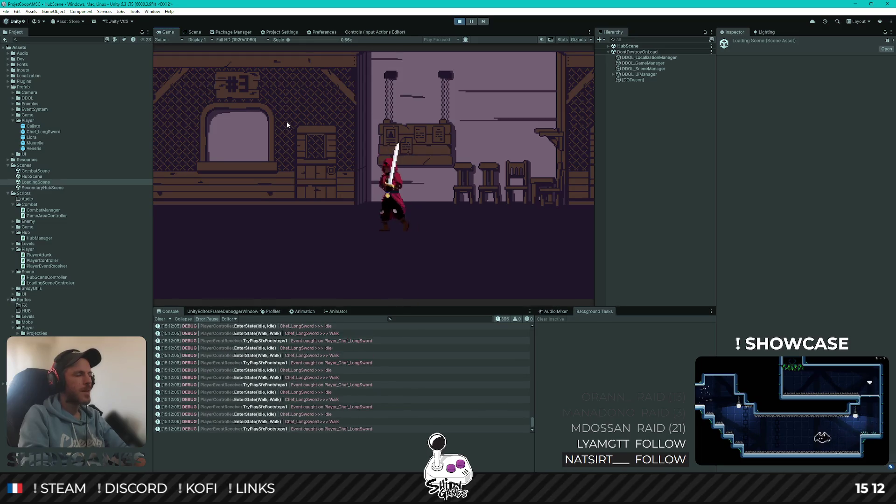
key(a)
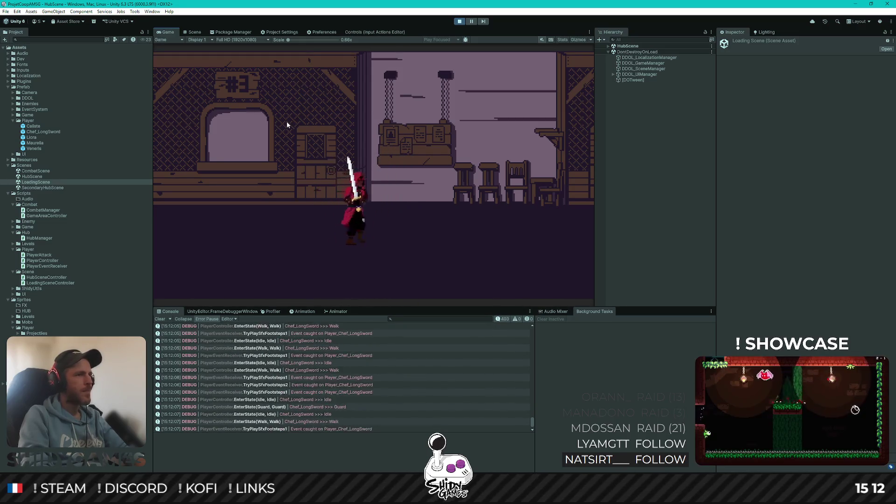
key(s)
key(s)
key(s)
key(s)
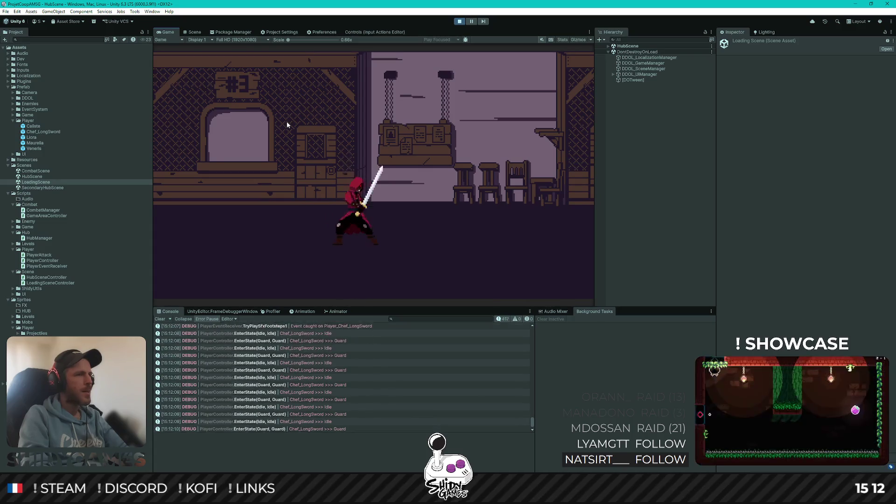
Walk right while slashing horizontally, then alternate steps with vertical sword attacks
key(d)
key(j)
key(d)
key(a)
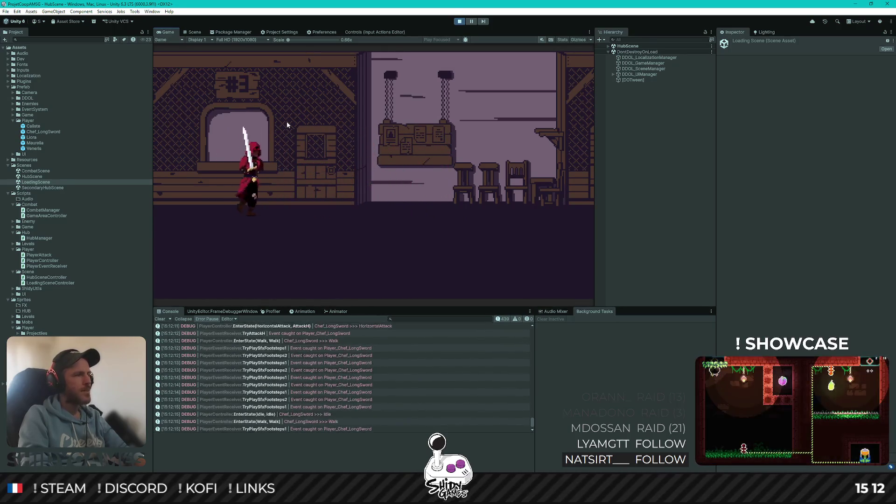
key(d)
key(k)
key(d)
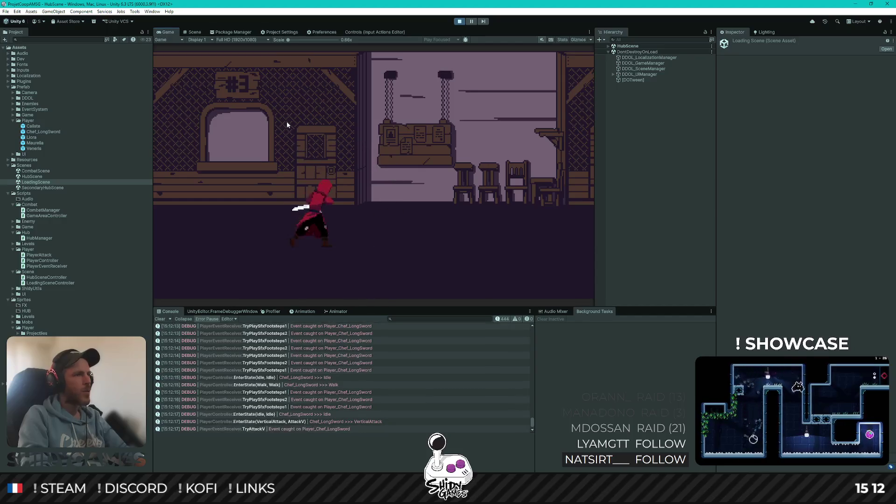
key(k)
key(d)
key(k)
key(d)
key(k)
Keep stepping right with repeated vertical slashes and a horizontal attack, then idle
key(d)
key(k)
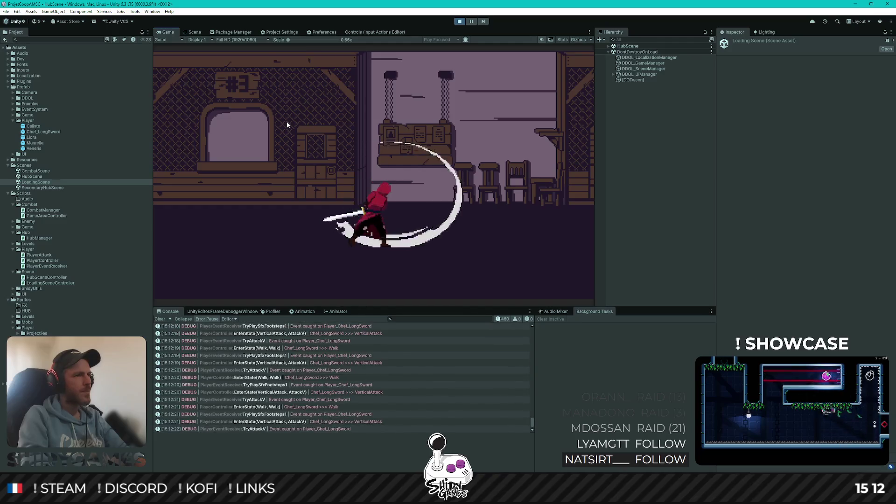
key(d)
key(k)
key(d)
key(j)
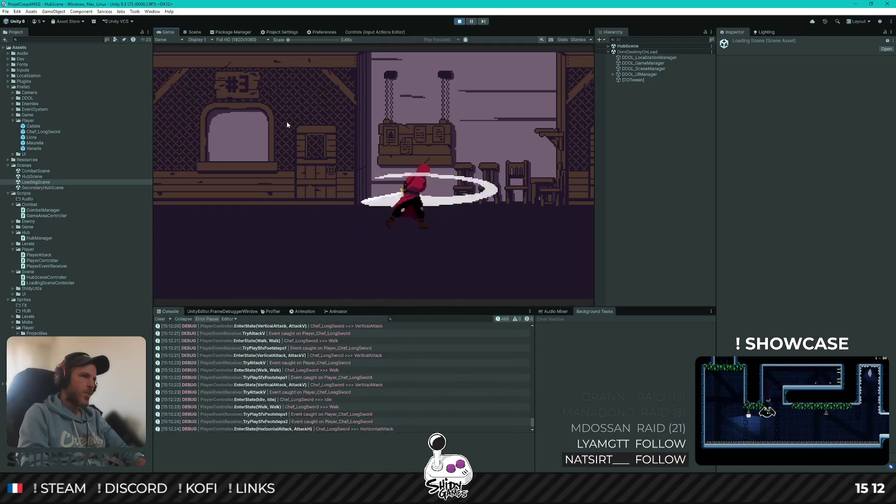
key(d)
key(k)
key(d)
key(k)
key(d)
key(k)
key(a)
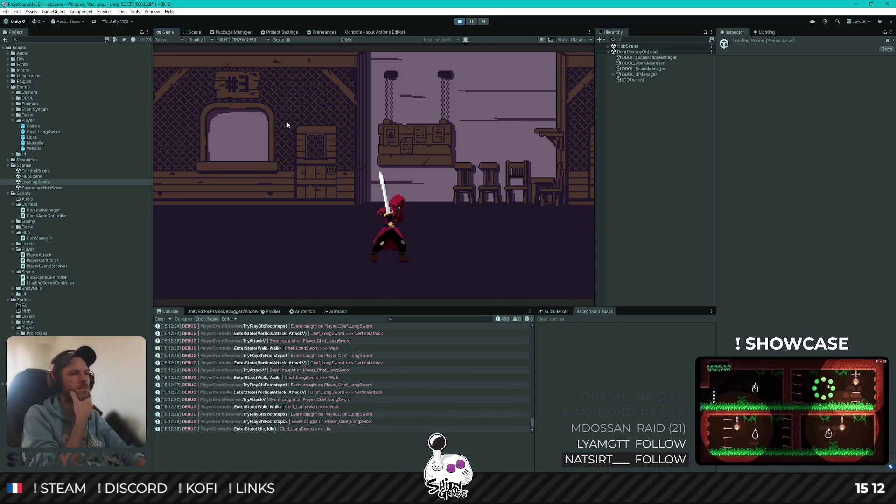
Walk between the chairs and window, toggle the guard stance, and slash horizontally
key(d)
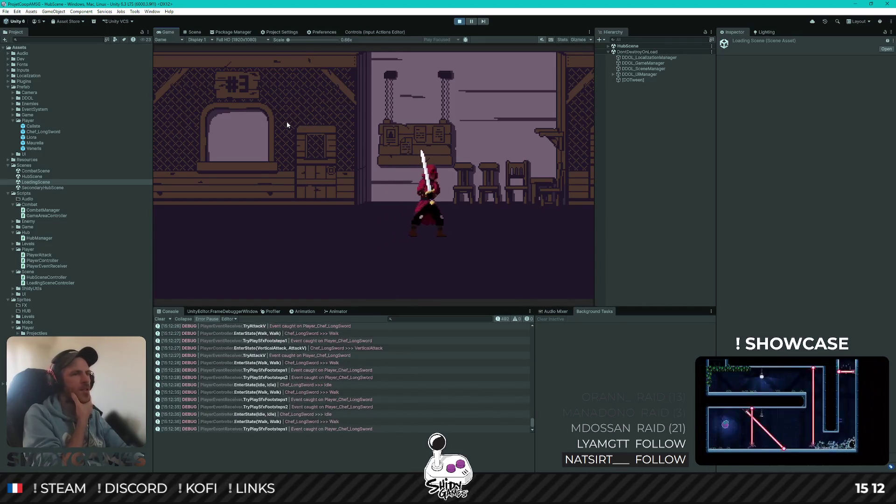
key(a)
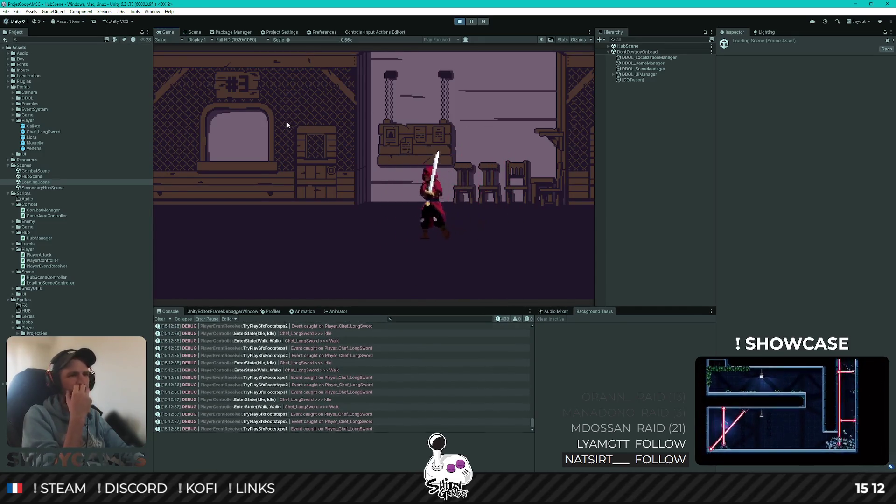
key(d)
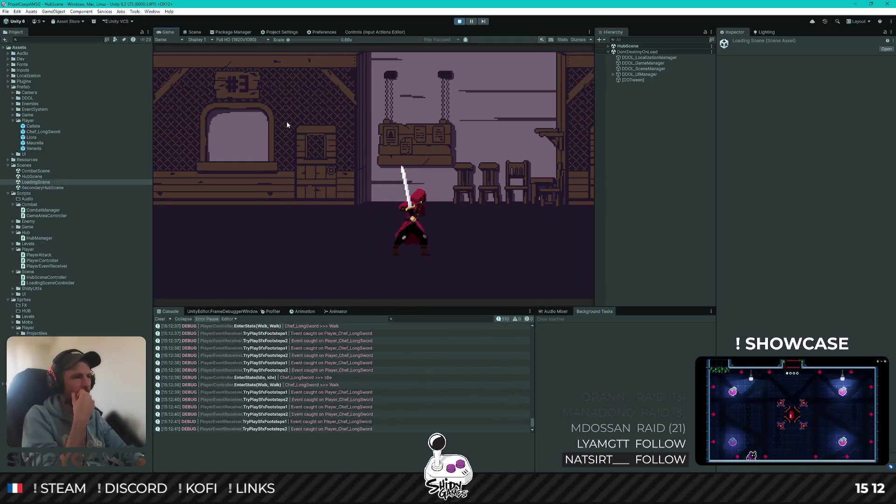
key(s)
key(s)
key(s)
key(s)
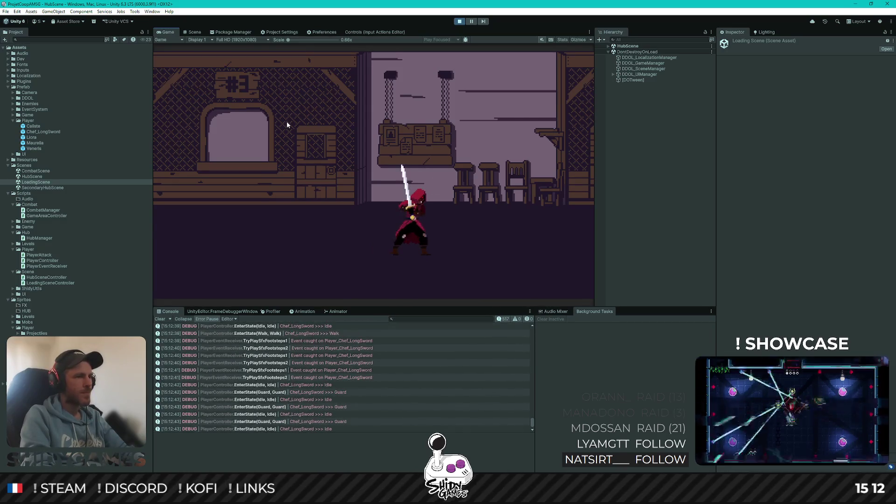
key(a)
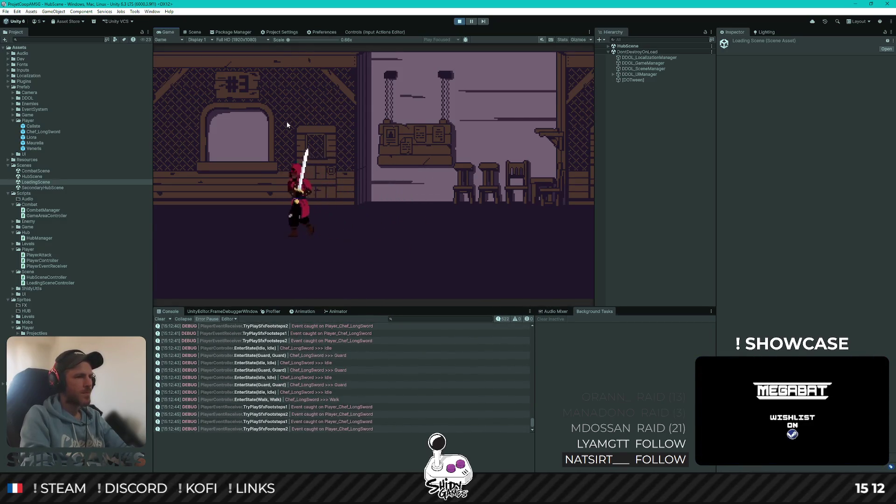
key(d)
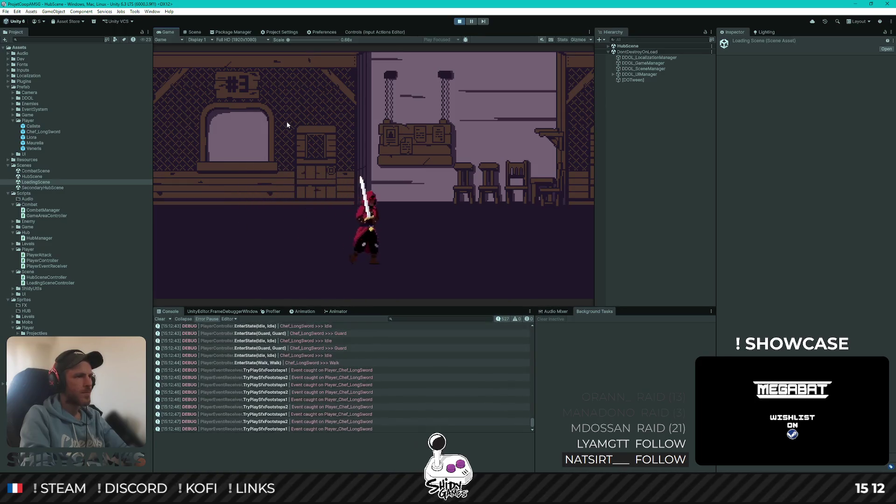
key(j)
key(d)
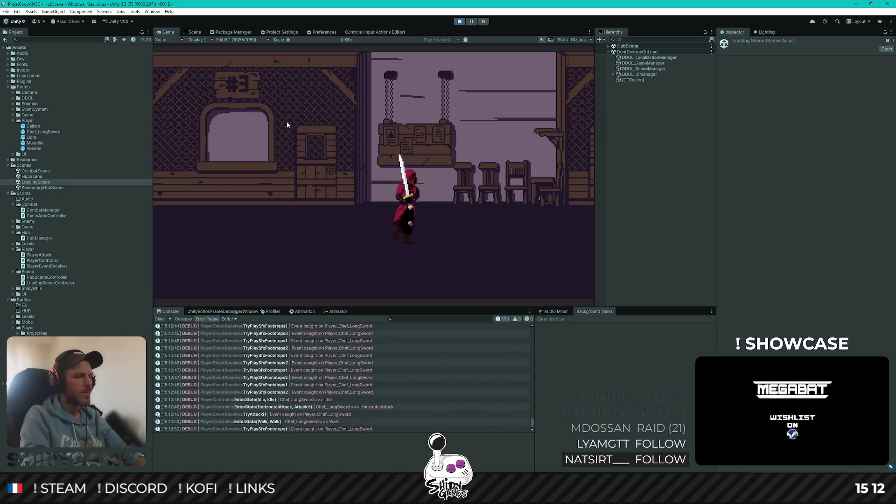
Drink to heal twice, then throw projectiles while walking left
key(e)
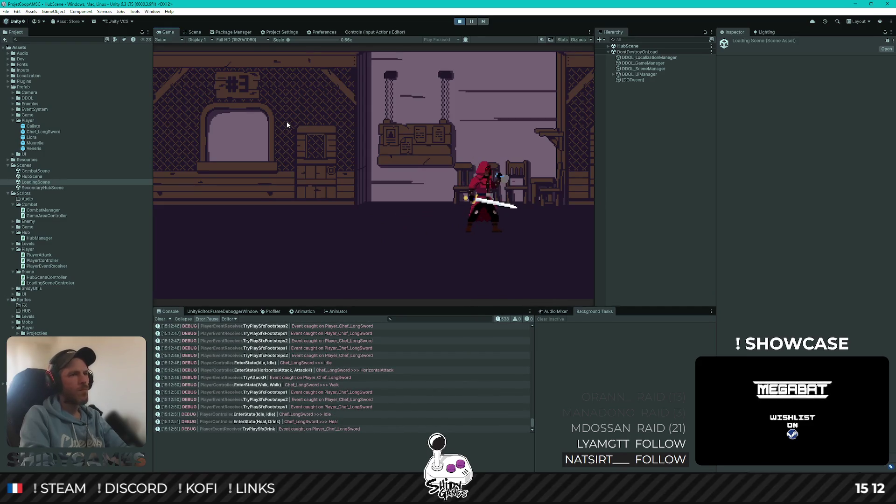
key(d)
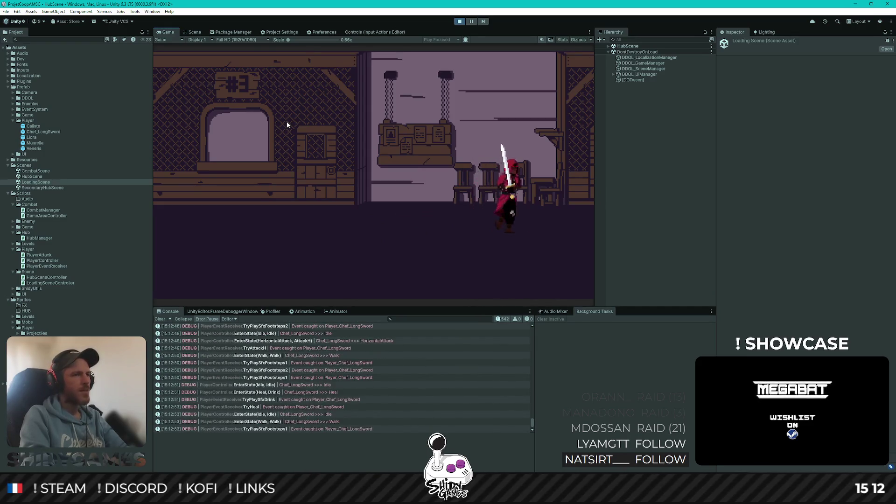
key(e)
key(k)
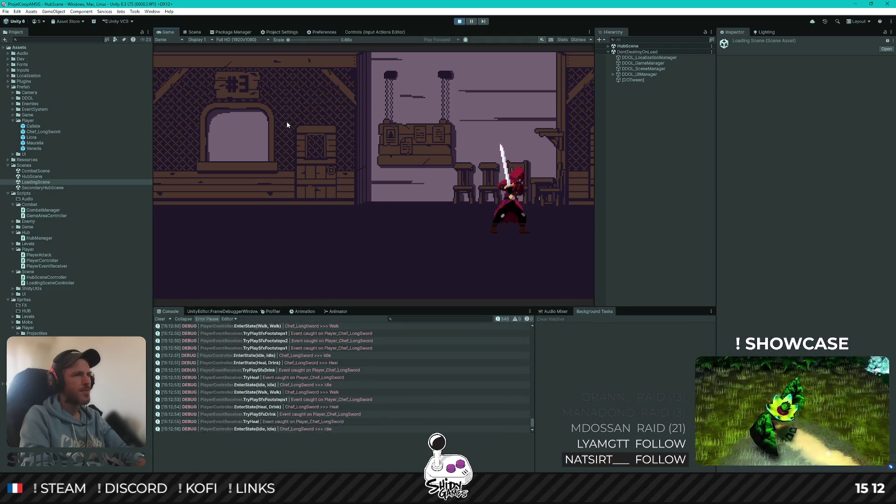
key(a)
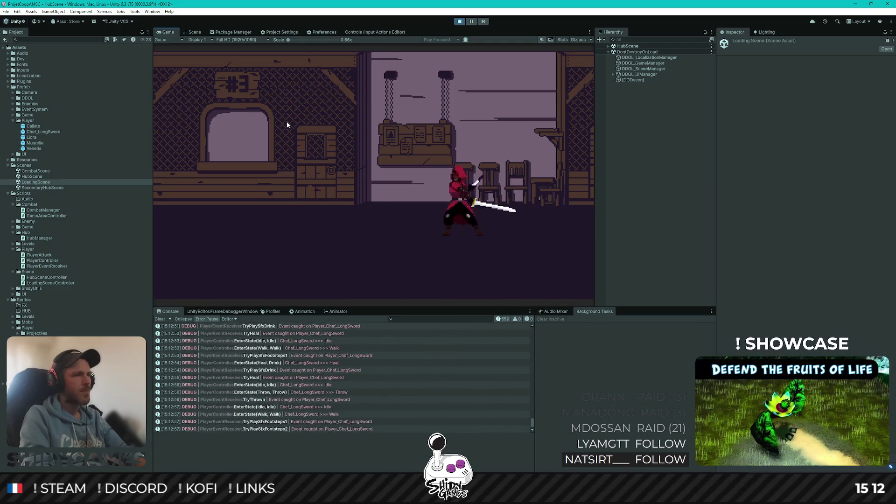
key(k)
key(a)
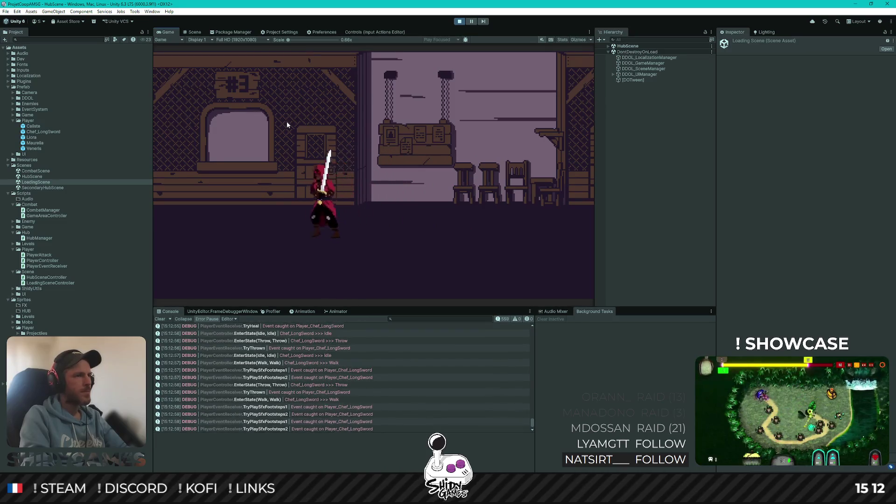
Throw more projectiles, finish with slash attacks, and exit Play mode with Ctrl+P
key(d)
key(k)
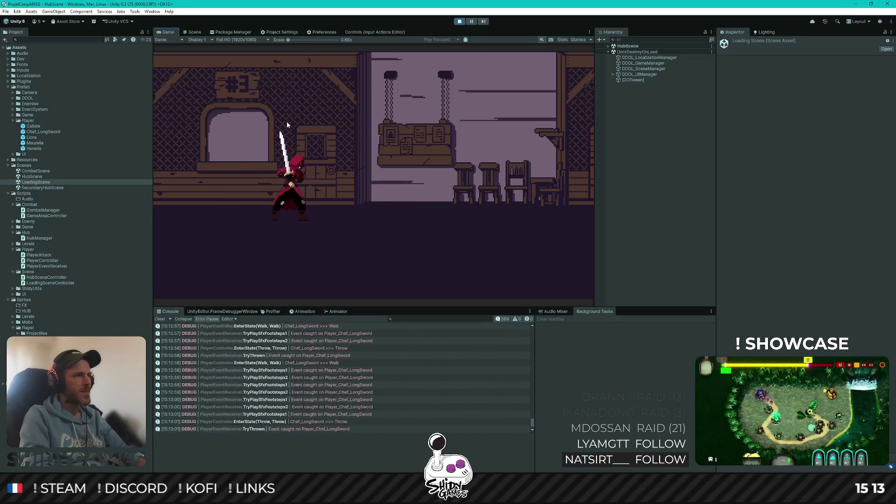
key(k)
key(d)
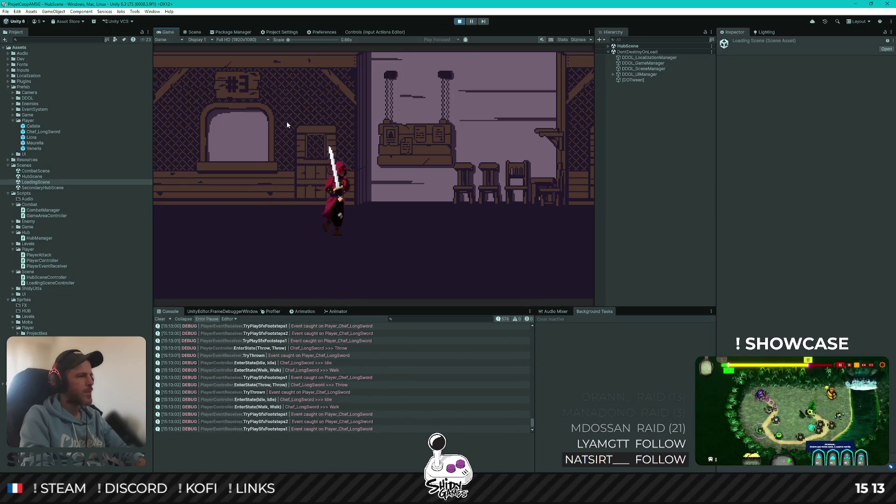
key(k)
key(d)
key(j)
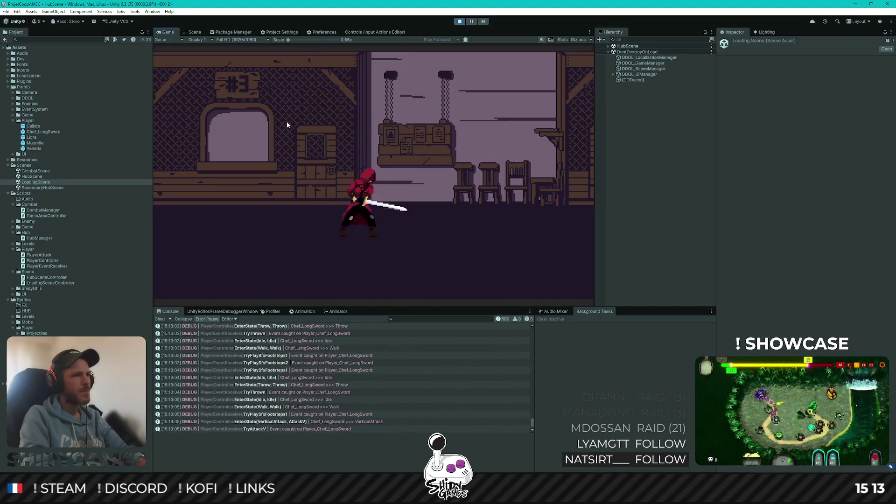
key(l)
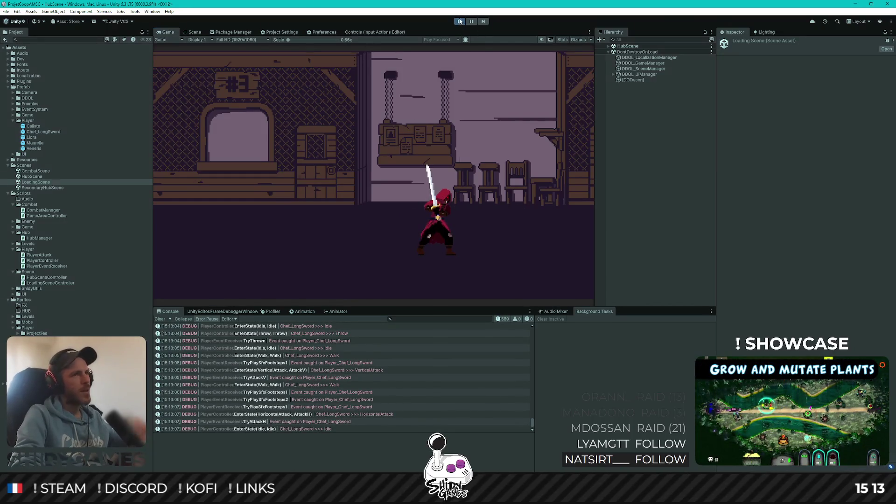
key(ctrl+p)
Switch to Rider, scroll up through PlayerEventReceiver.cs, and minimise the editor
key(alt+Tab)
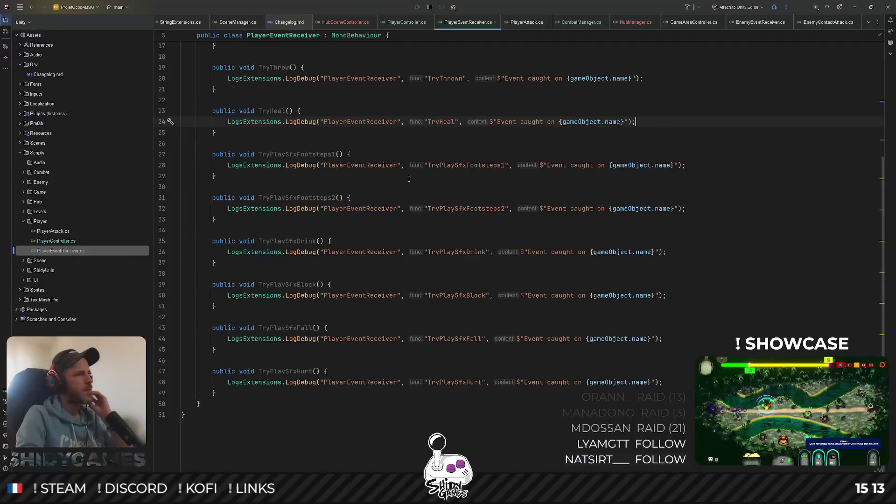
scroll(371, 198, up, 5)
click(853, 8)
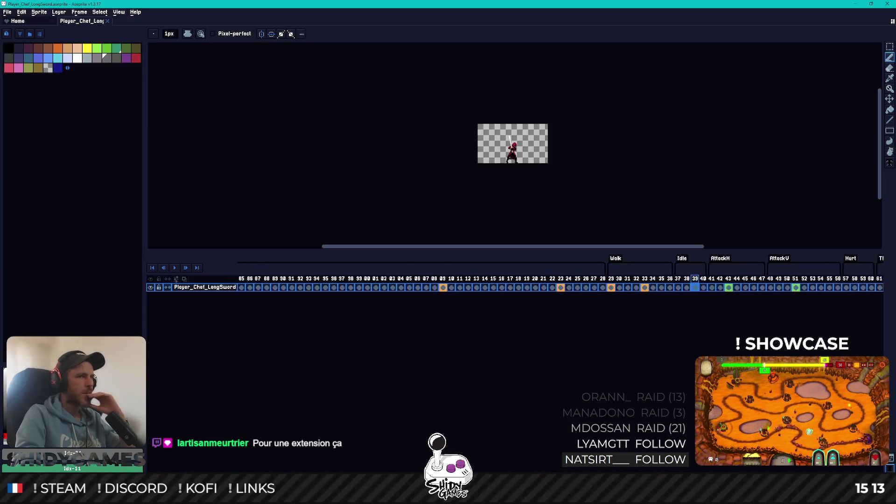
Scroll the timeline right past the Guard, Block, Projected and Interact tags, then return to Unity
scroll(561, 282, right, 8)
scroll(560, 282, right, 12)
scroll(560, 282, right, 5)
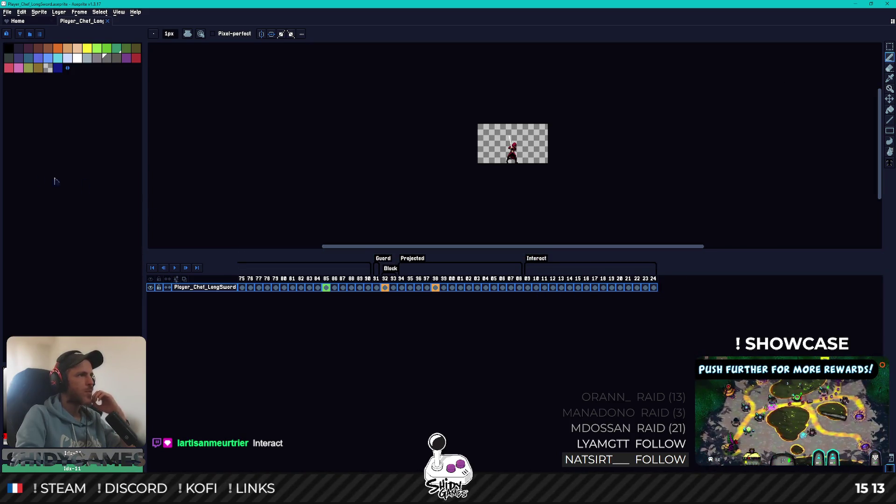
key(alt+Tab)
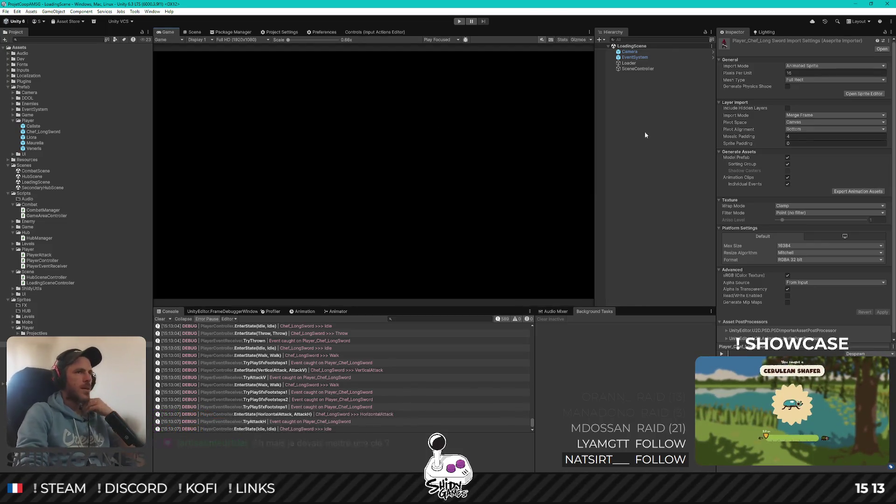
Clear the asset selection and run LoadingScene in Play mode
click(647, 152)
click(460, 21)
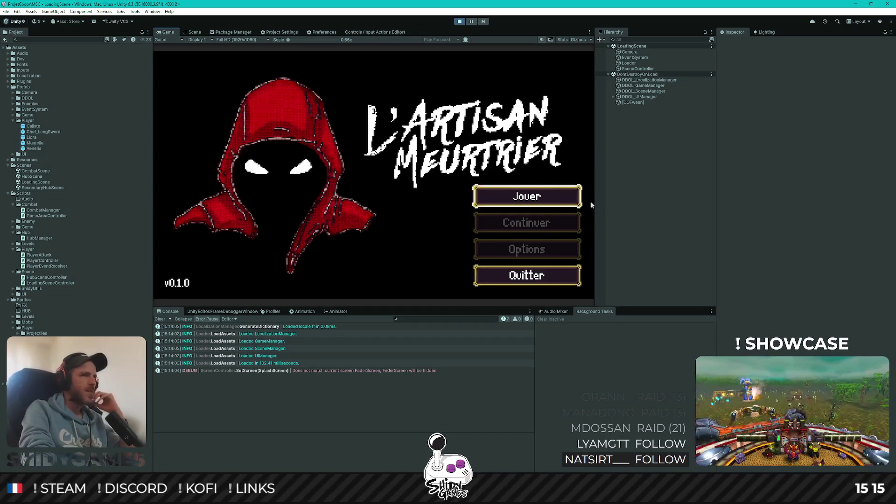
Expand DDOL_UIManager > SCREEN_SplashScreen > LAYOUT_Buttons and disable BTN_Play's IMG_Blocker Image
click(613, 97)
click(617, 102)
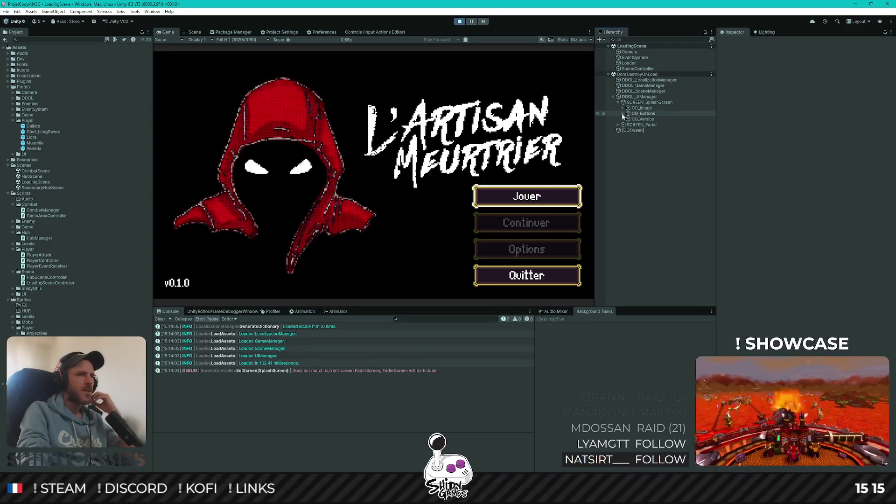
click(627, 119)
click(656, 125)
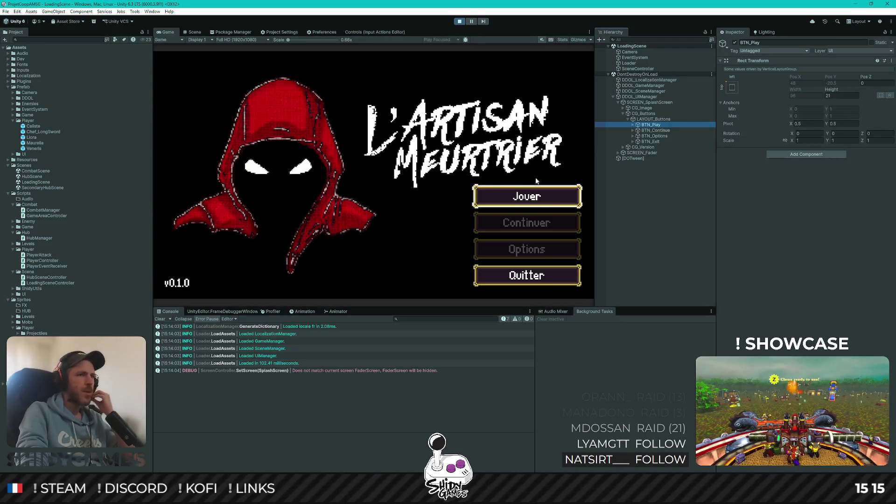
click(638, 125)
click(651, 131)
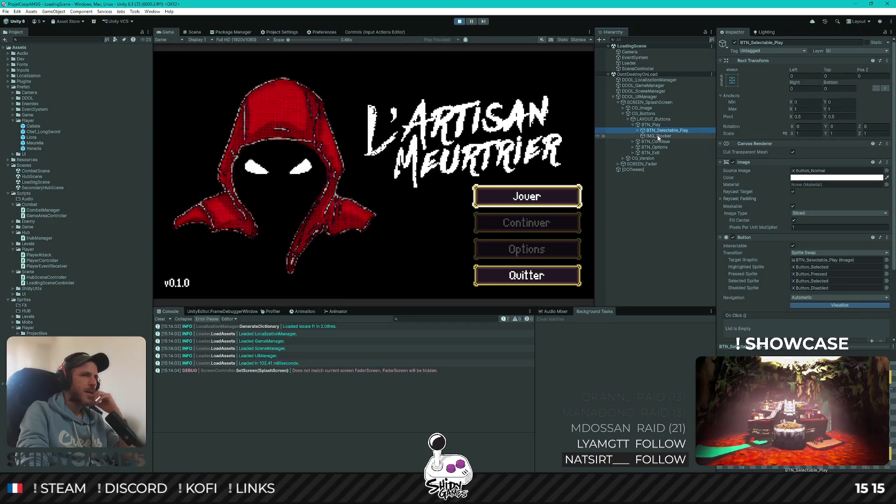
click(659, 137)
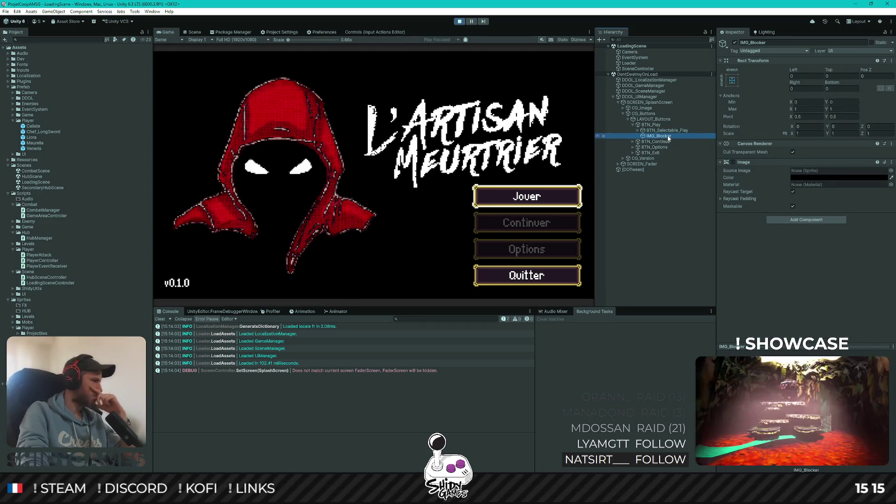
click(733, 162)
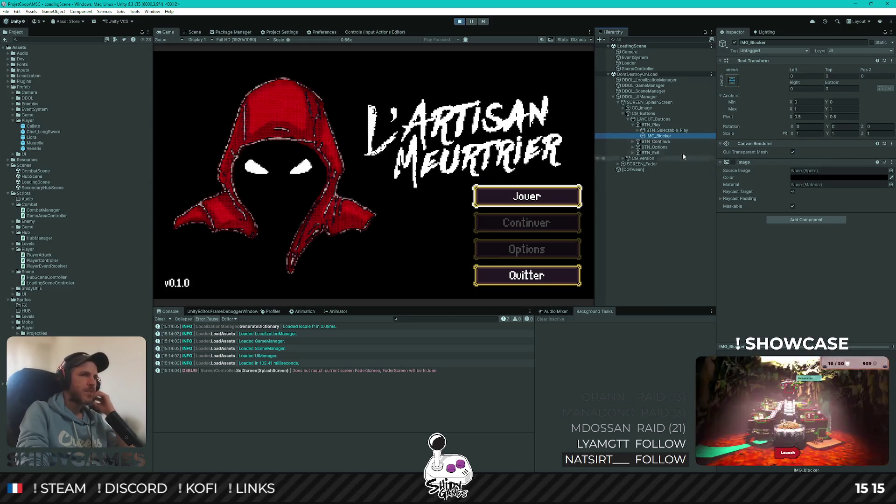
Inspect BTN_Continue's selectable and blocker children, then refocus the Game view
click(633, 142)
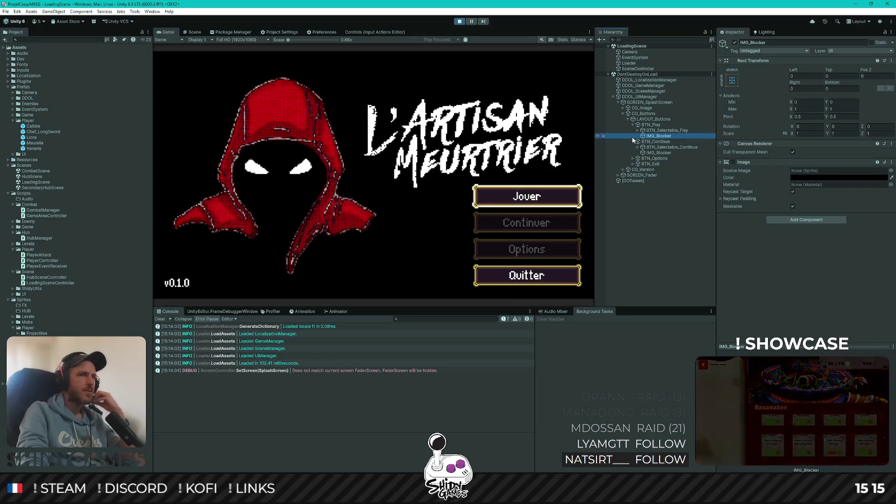
click(665, 147)
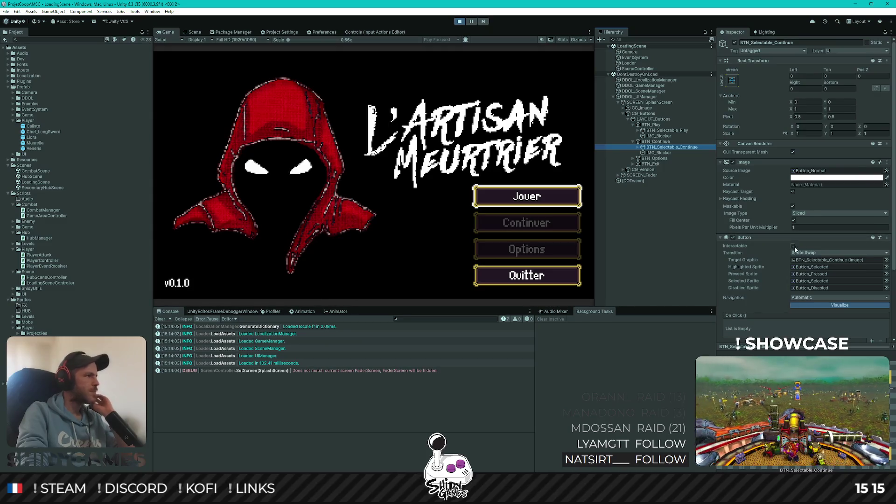
click(668, 153)
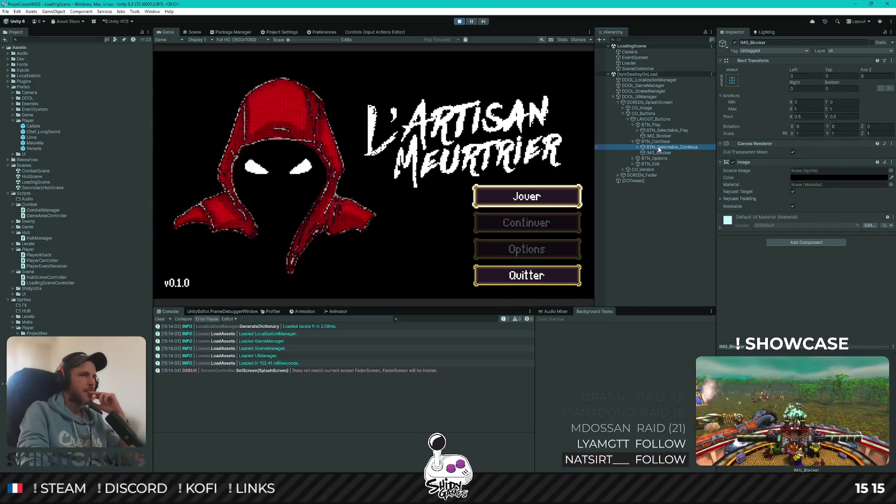
drag(658, 153, 658, 149)
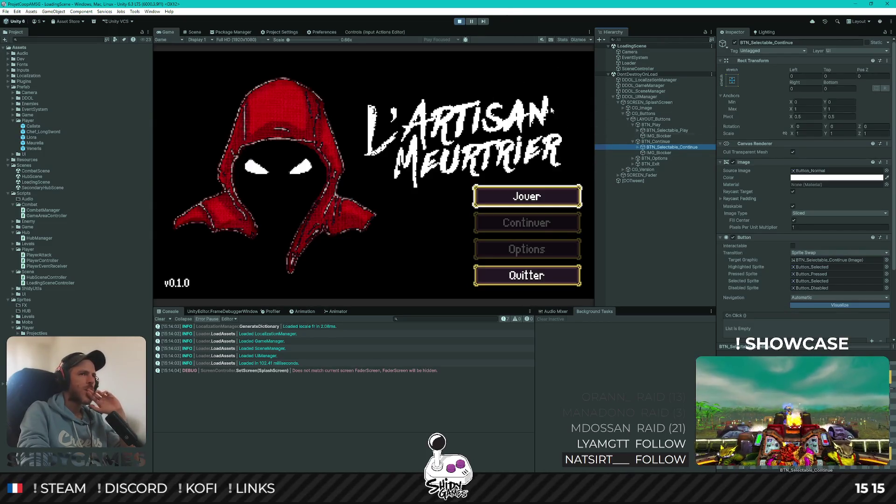
click(519, 116)
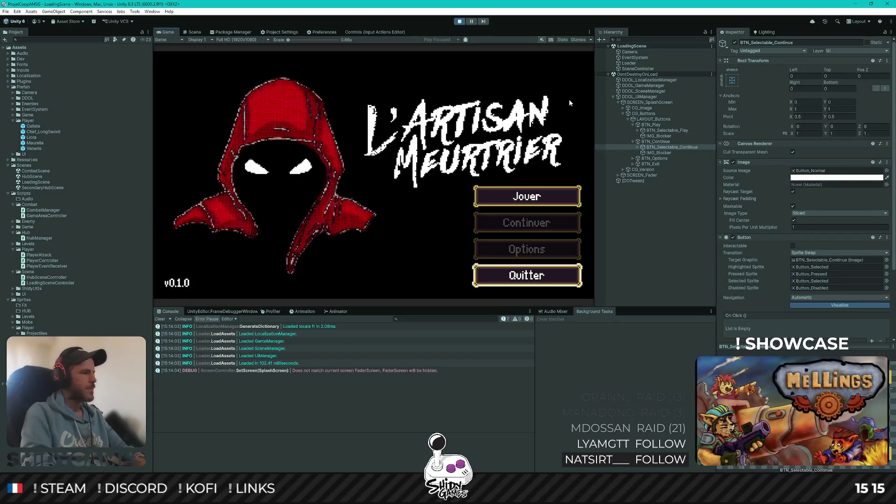
Submit Jouer and walk the swordsman right across the hub tavern
key(Return)
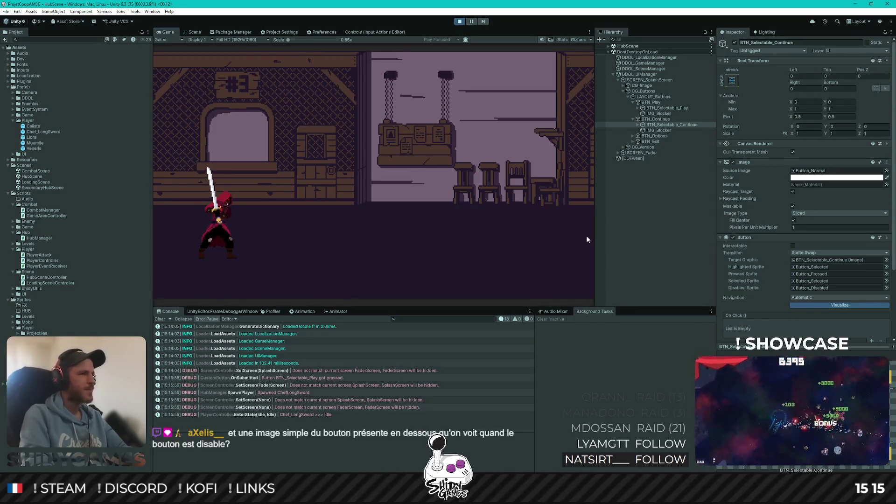
key(d)
key(d)
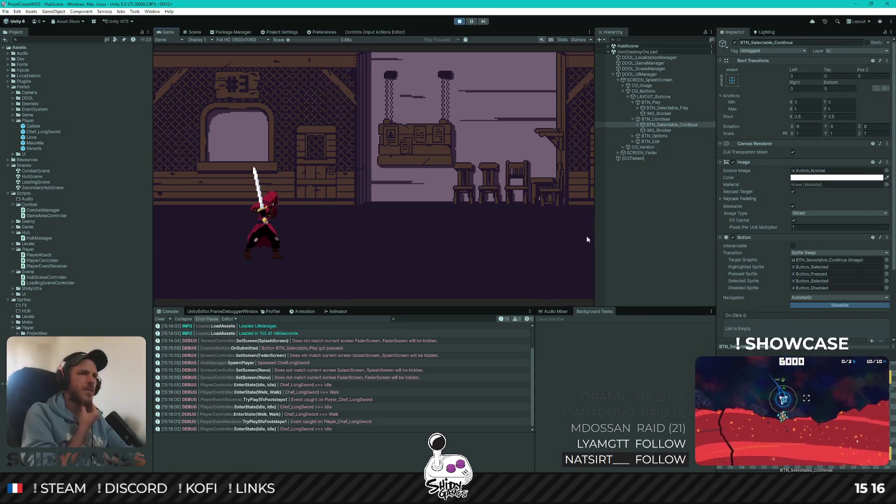
key(d)
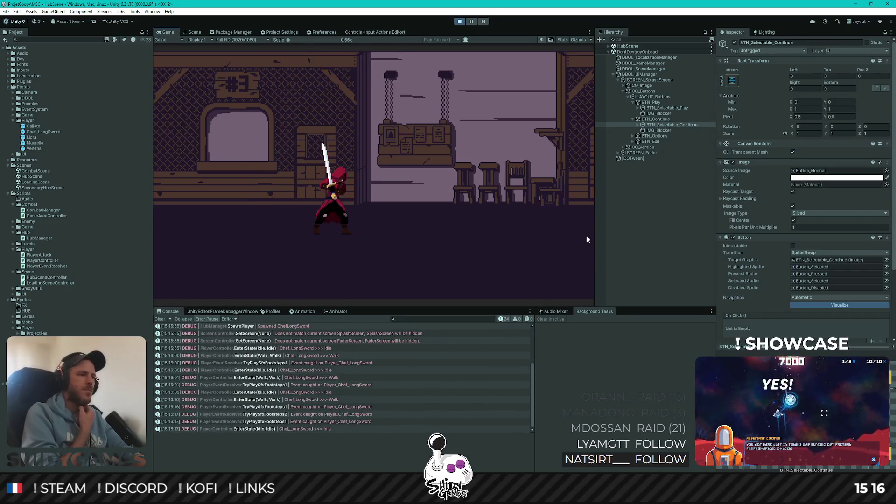
key(d)
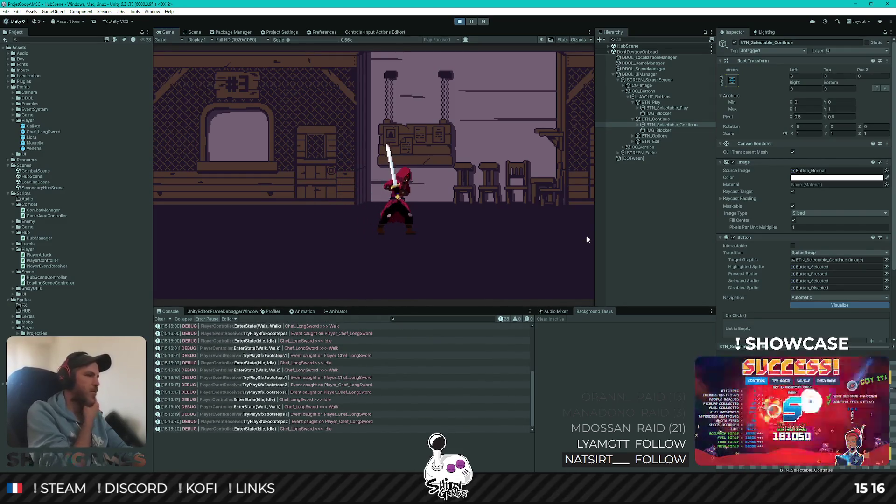
key(d)
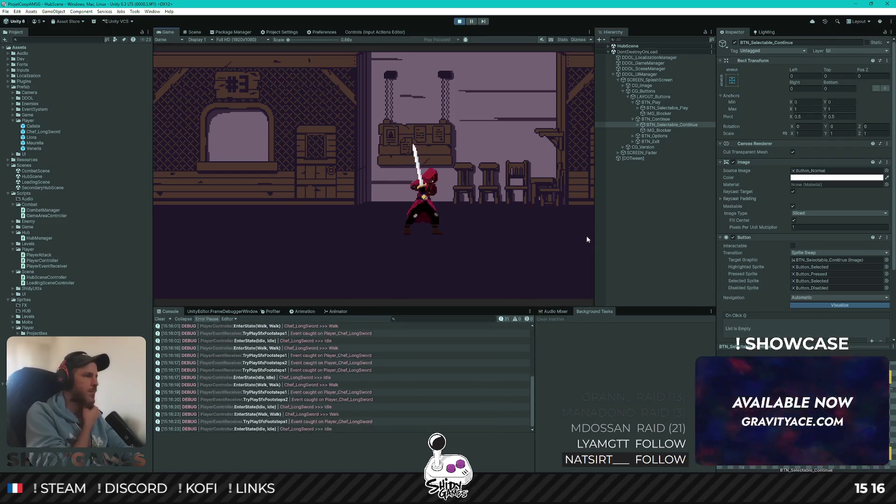
Pace the swordsman back and forth in the tavern, then stop playing
key(a)
key(d)
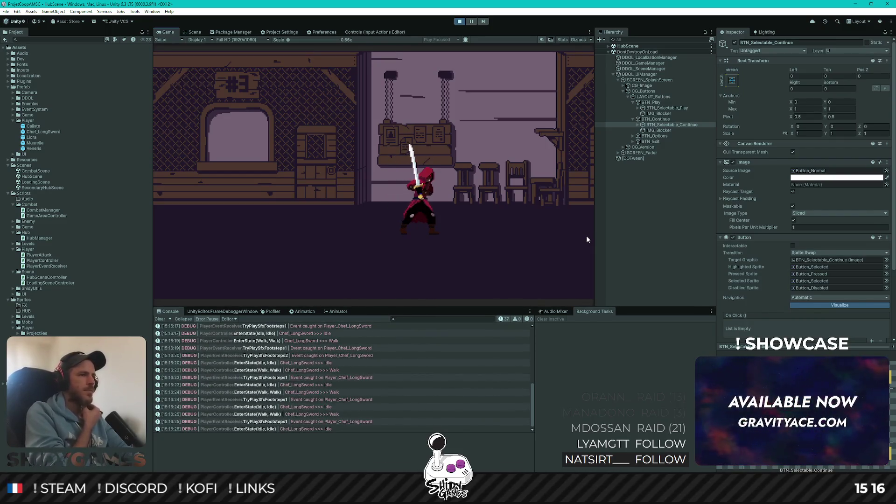
key(a)
key(d)
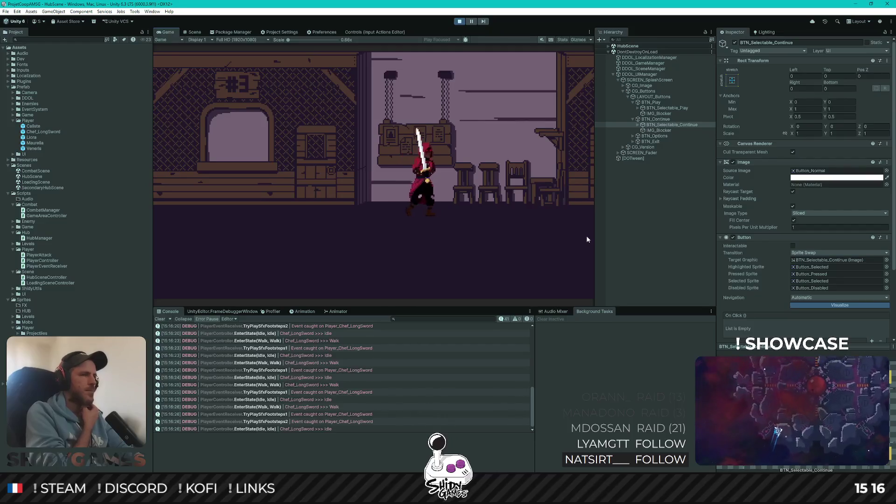
key(a)
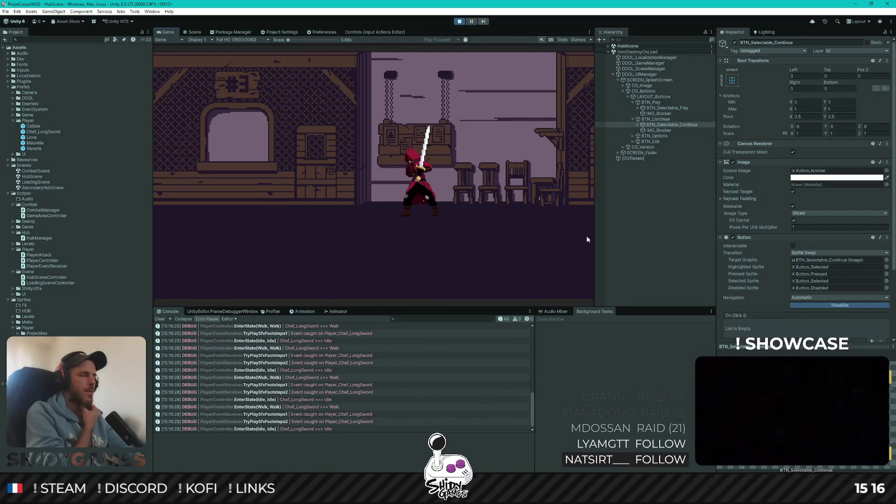
key(a)
key(a)
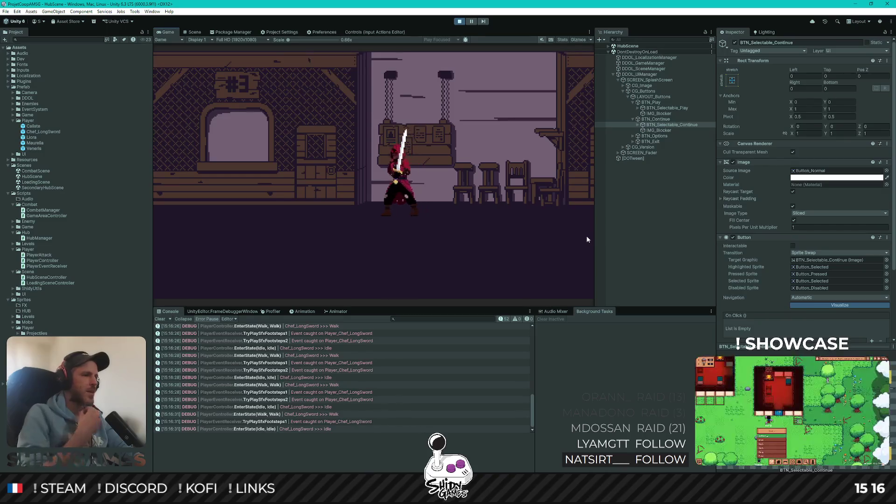
key(d)
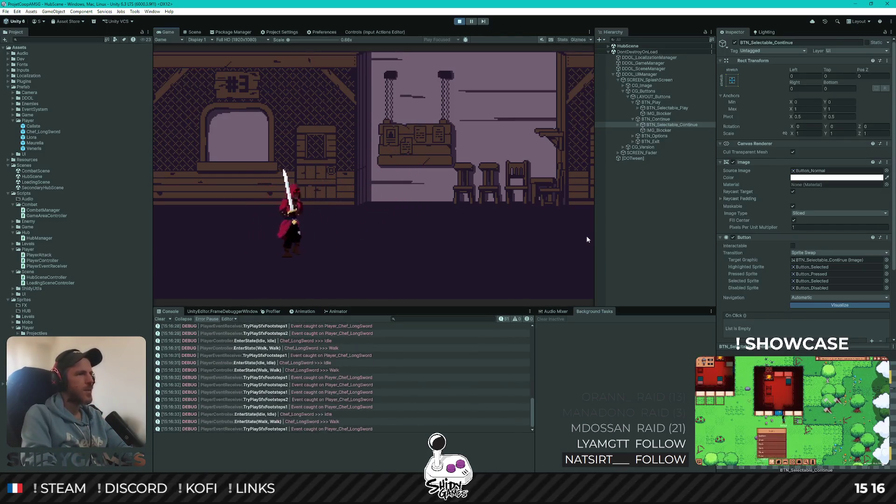
key(d)
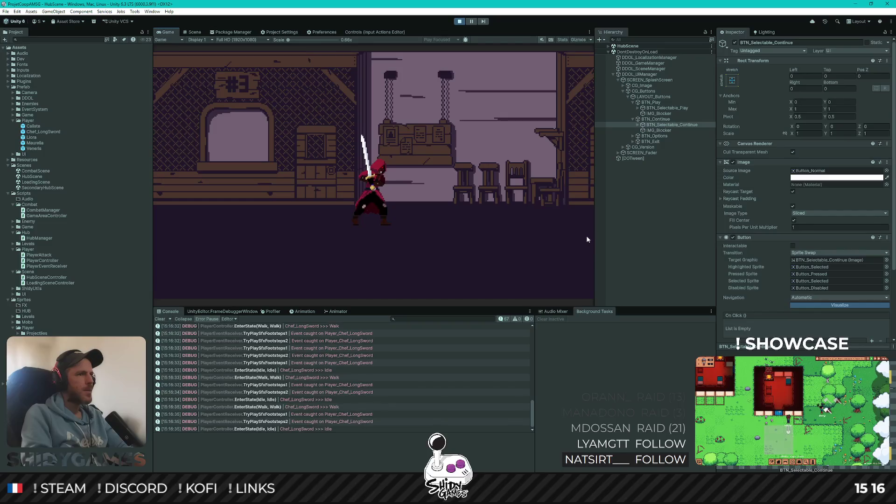
key(a)
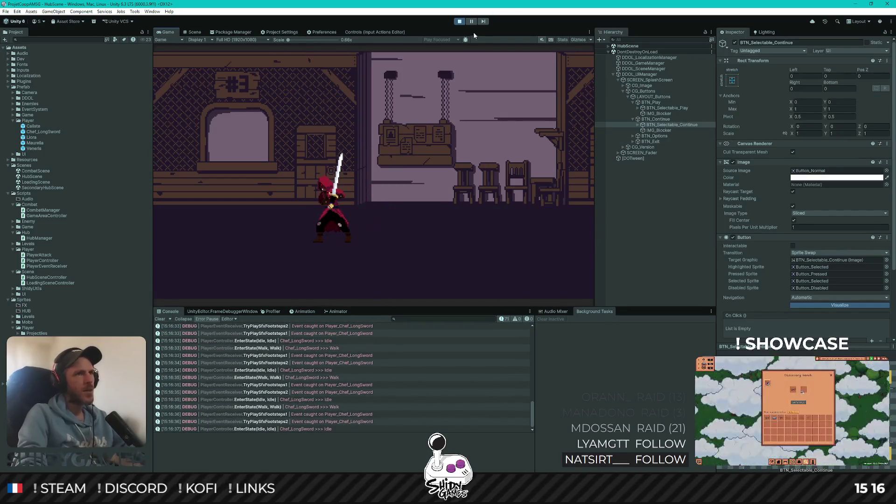
click(459, 21)
In Rider, read through PlayerController.cs and highlight every use of m_playerCharacter
key(alt+Tab)
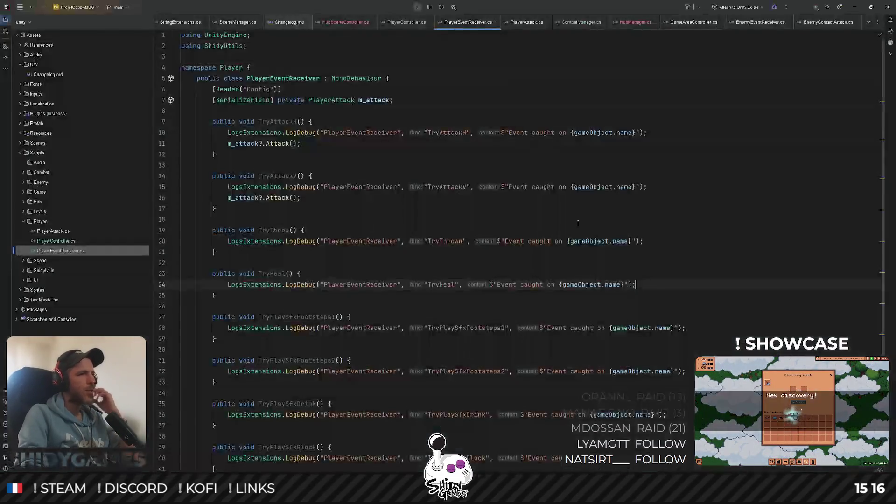
scroll(599, 201, down, 2)
scroll(530, 89, up, 2)
click(410, 27)
scroll(568, 133, up, 10)
scroll(565, 126, down, 7)
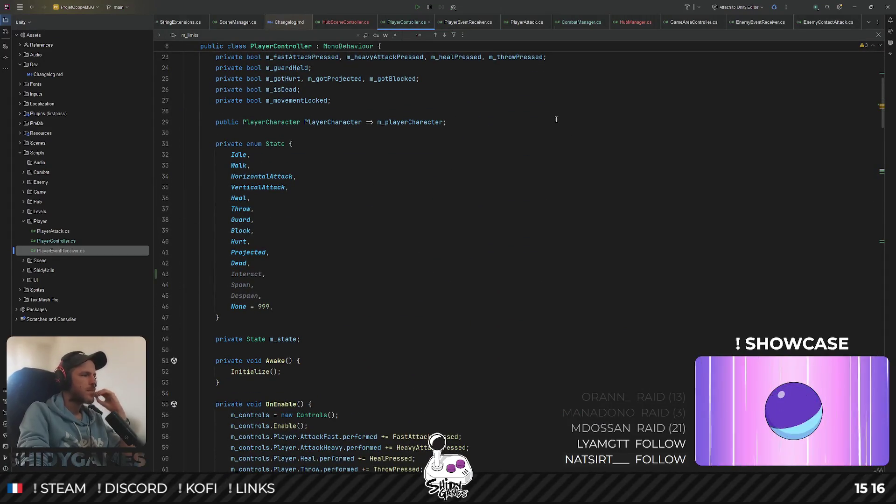
scroll(476, 142, up, 7)
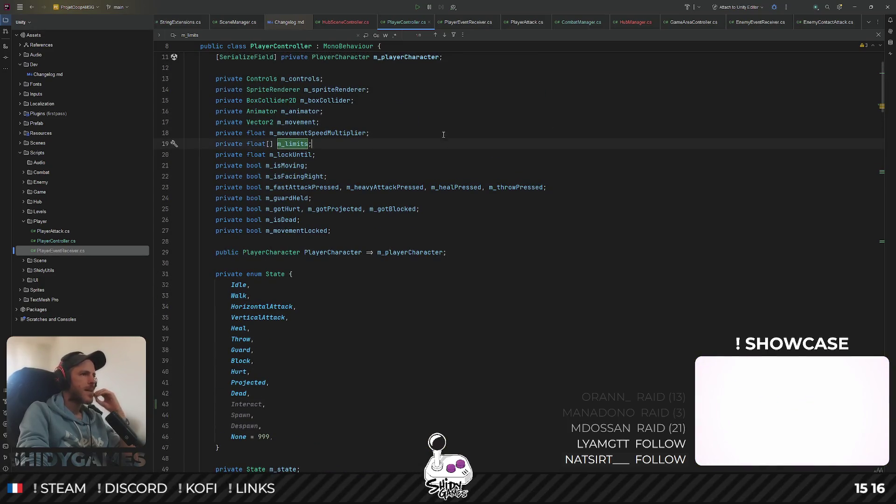
click(453, 137)
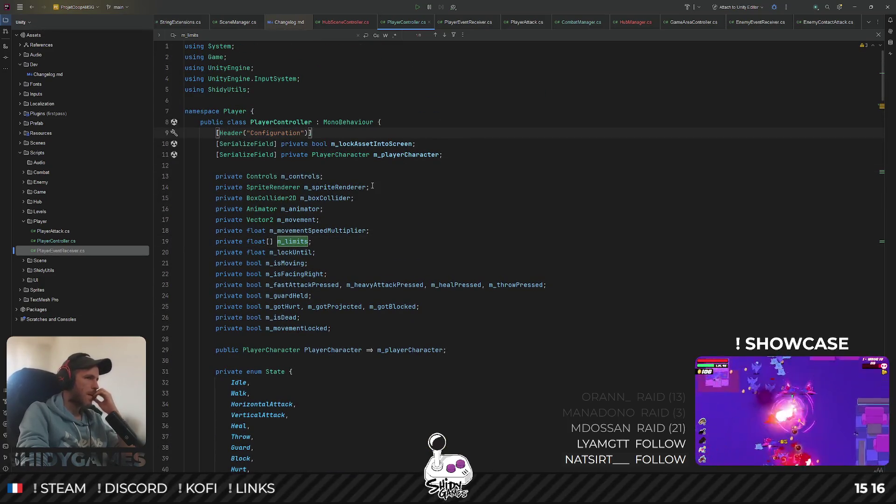
click(413, 154)
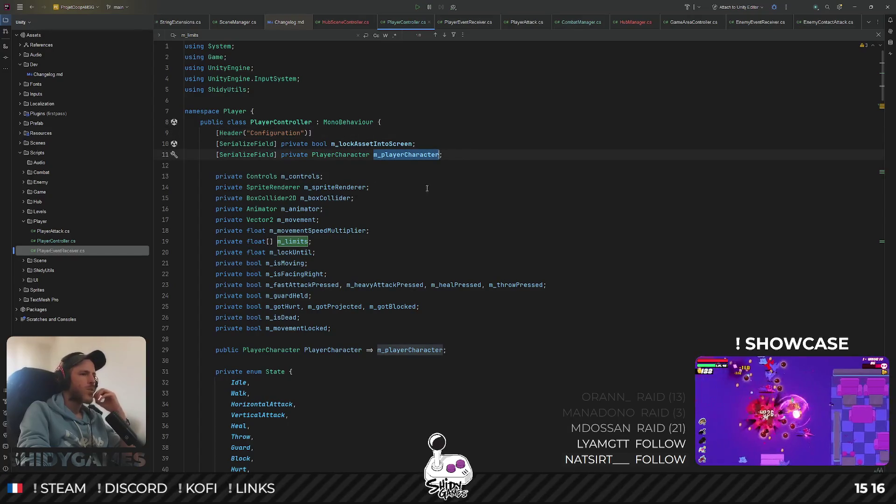
scroll(434, 185, down, 4)
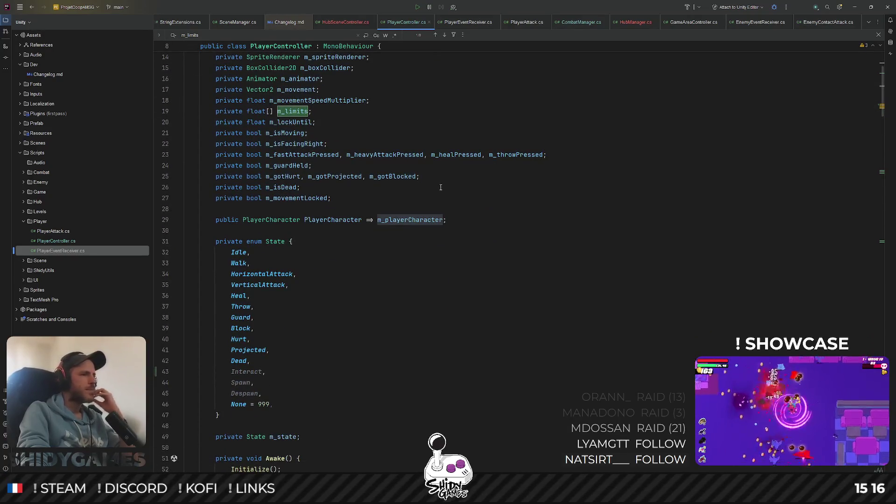
scroll(439, 189, up, 3)
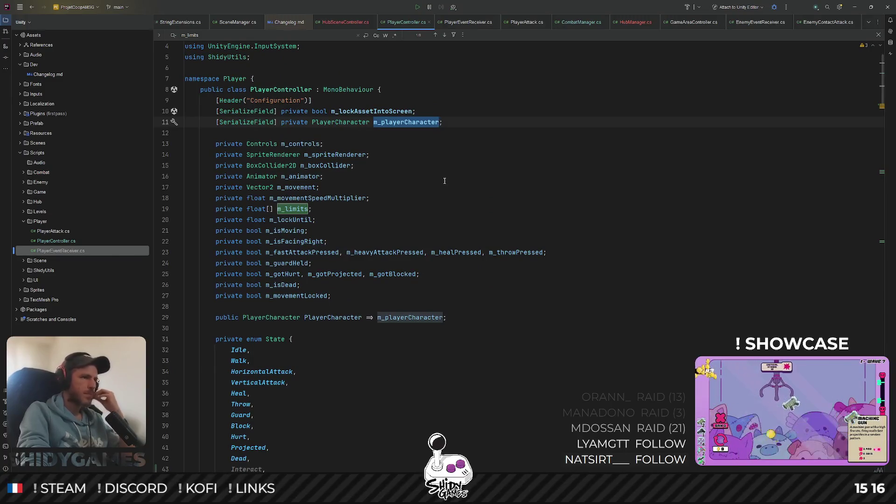
scroll(445, 181, down, 4)
scroll(442, 182, up, 3)
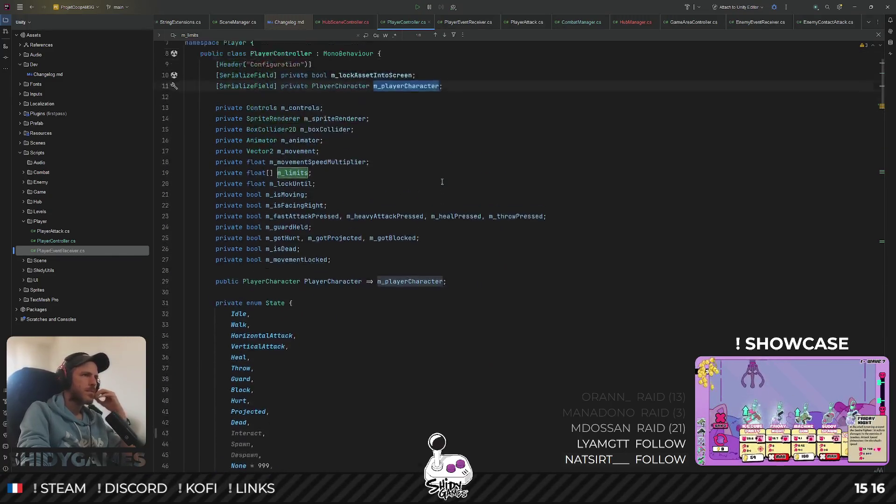
scroll(442, 182, up, 3)
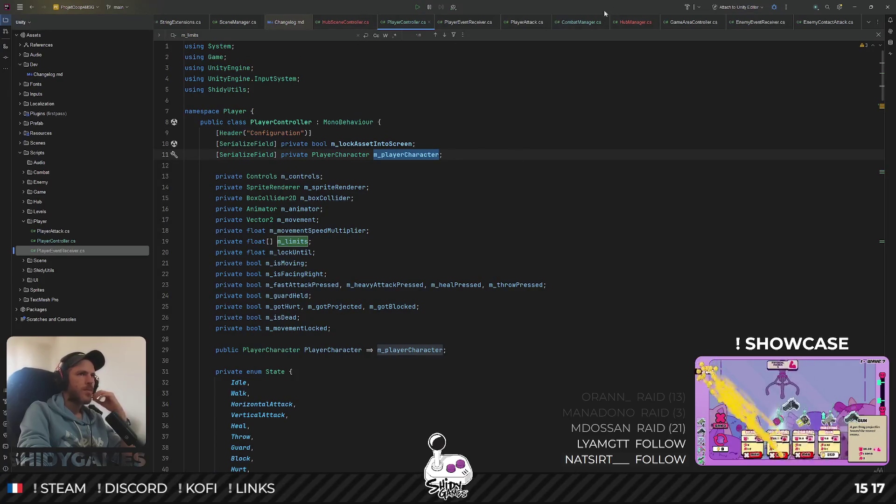
Look over HubManager.cs around its TODO comment and OnDisable method
click(629, 23)
click(459, 241)
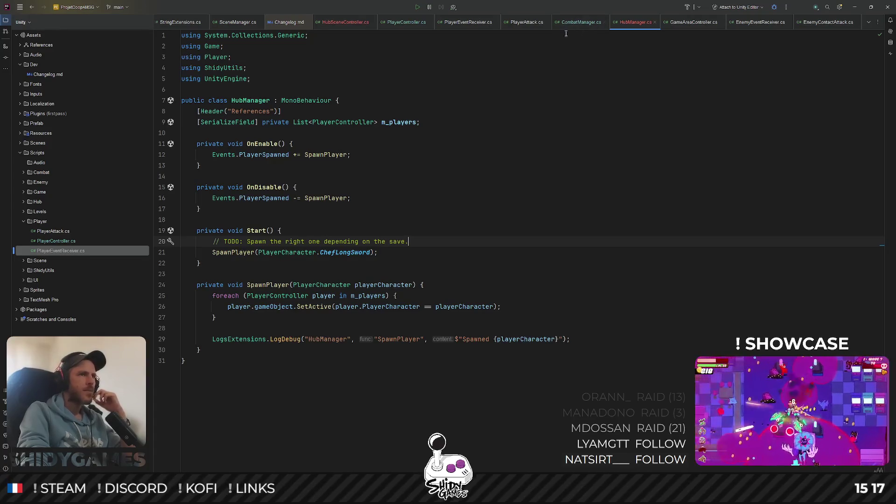
key(ctrl+Tab)
key(ctrl+Tab)
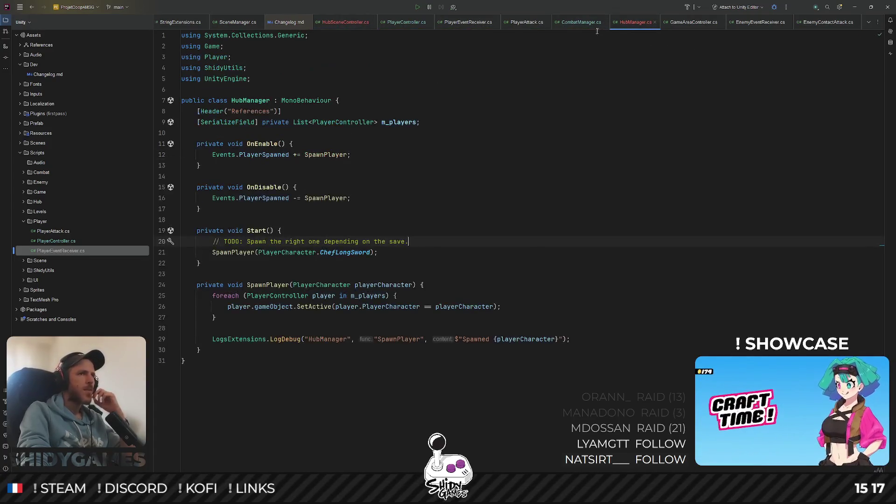
key(Up)
key(Up)
key(Up)
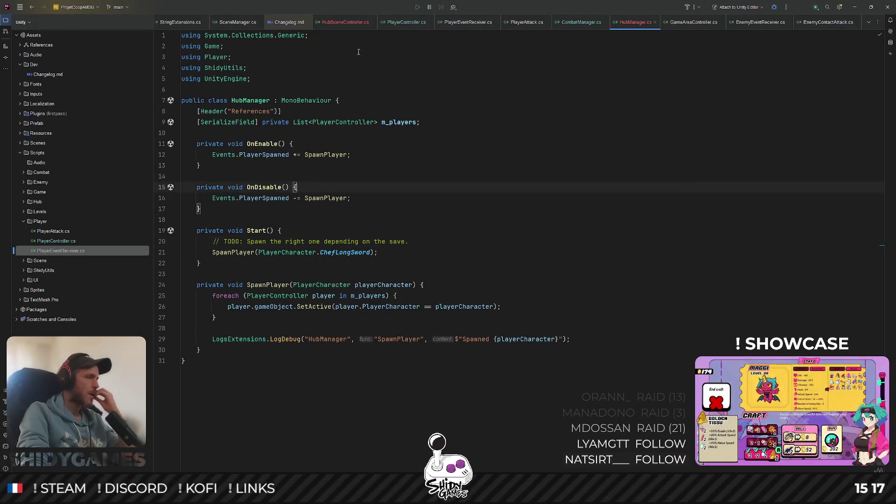
Return to PlayerController.cs, clear the m_playerCharacter selection, skim it, then minimize Rider
click(408, 22)
click(505, 145)
scroll(499, 140, down, 3)
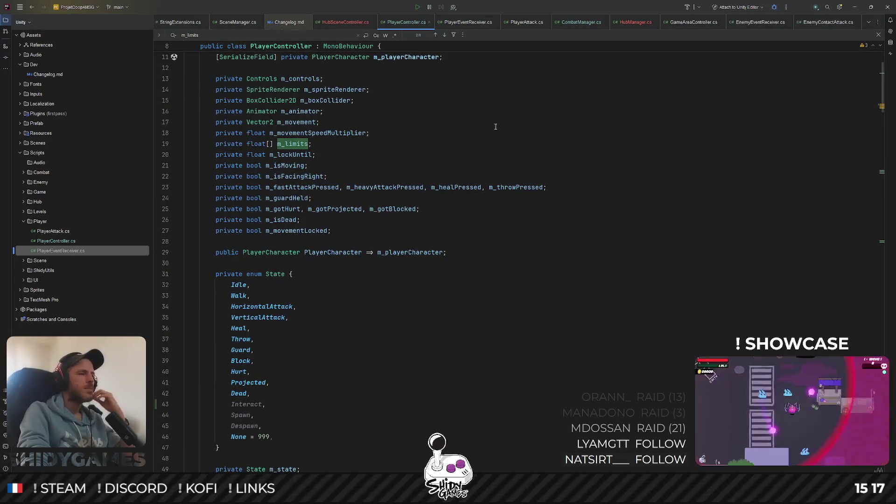
scroll(495, 129, down, 3)
scroll(497, 122, up, 3)
scroll(495, 126, down, 8)
scroll(496, 126, down, 3)
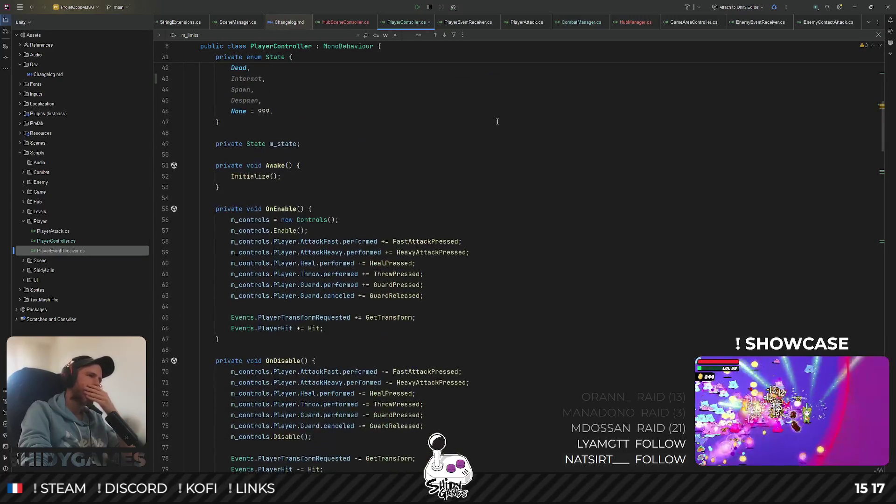
scroll(497, 121, down, 2)
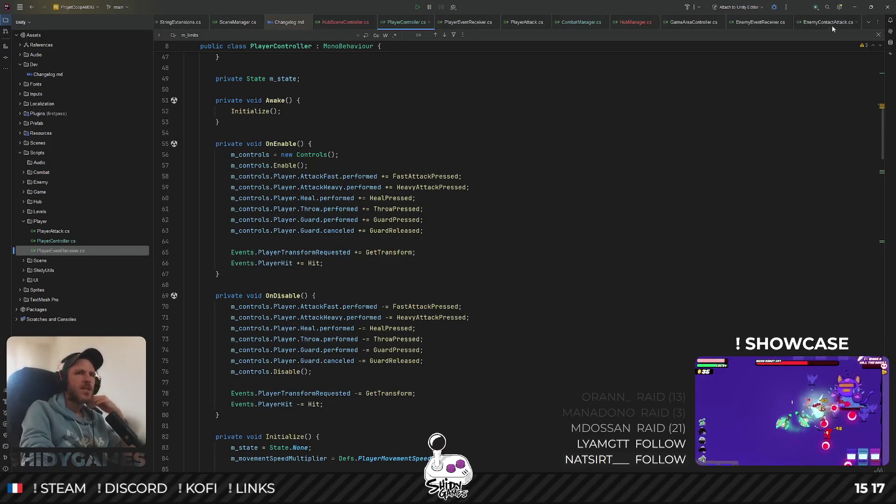
click(854, 7)
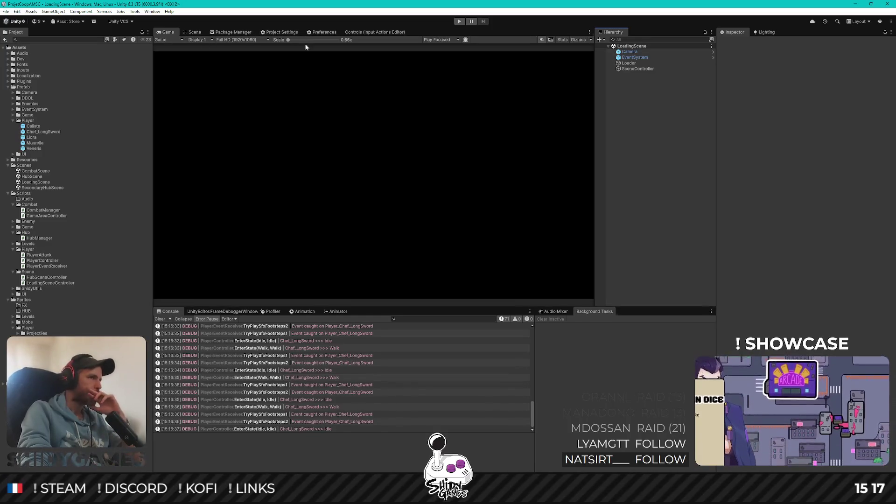
Open the Controls asset, expand AttackFast's binding, and switch the scheme filter to All Control Schemes
click(369, 32)
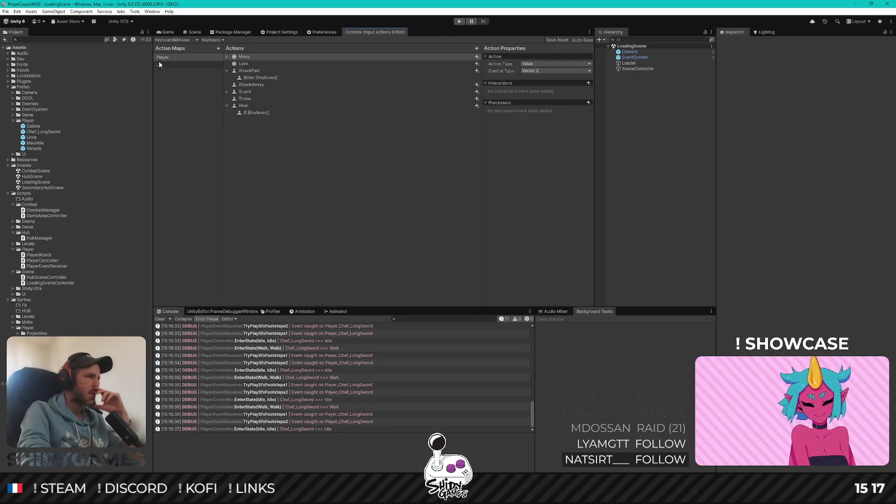
click(238, 57)
click(227, 71)
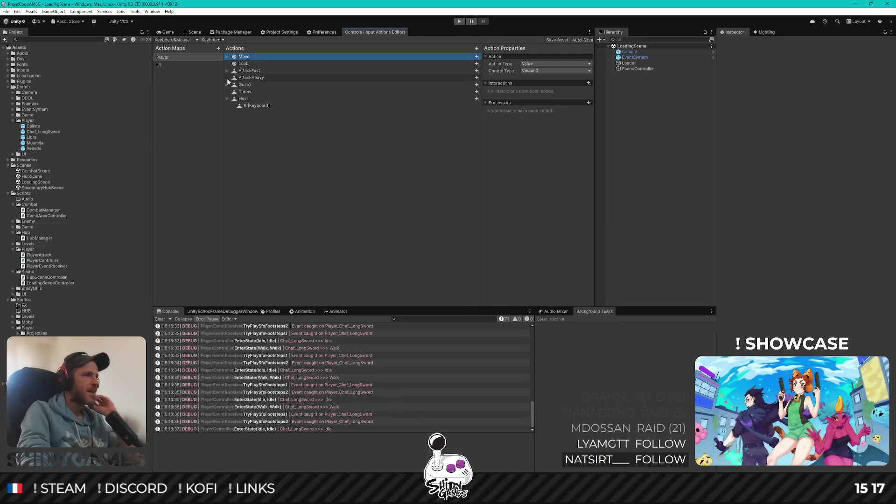
click(226, 99)
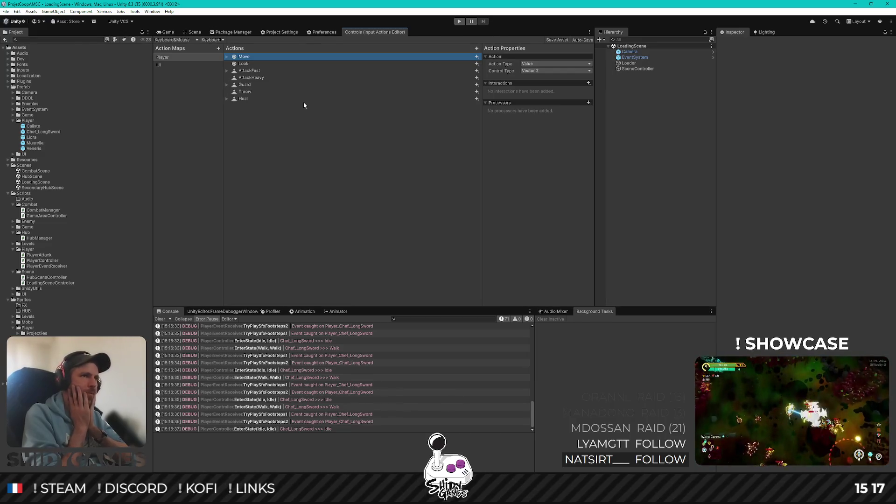
click(227, 71)
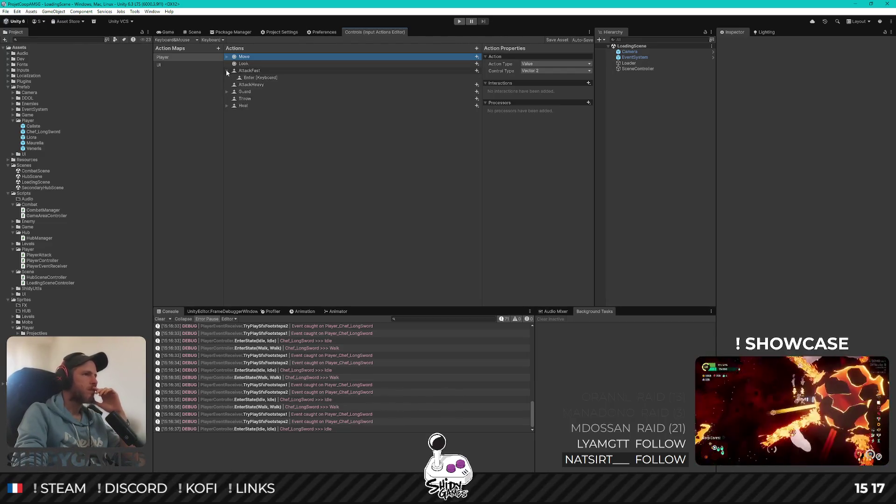
click(191, 40)
click(189, 46)
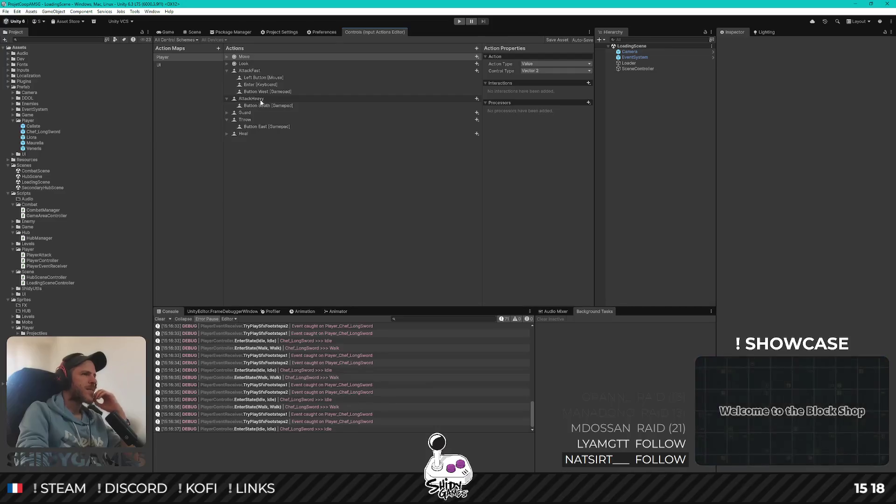
Add a new action named Interact to the Player map
right_click(269, 170)
click(288, 174)
text(Intera)
key(BackSpace)
key(BackSpace)
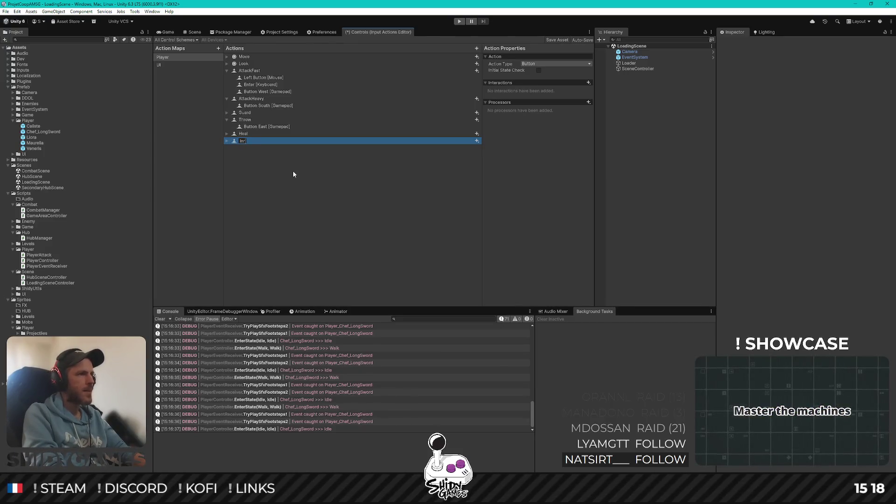
key(BackSpace)
text(teract)
key(Return)
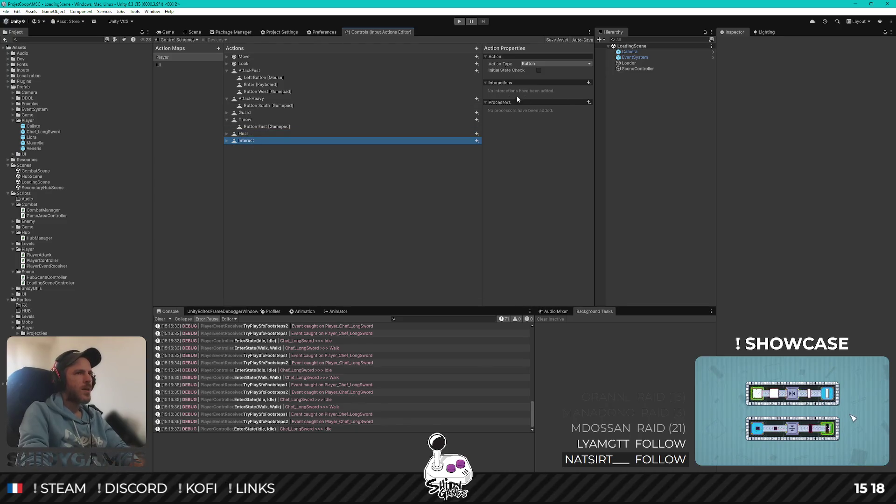
Expand Interact's empty binding and compare it with the AttackHeavy, Guard and Heal bindings
click(227, 140)
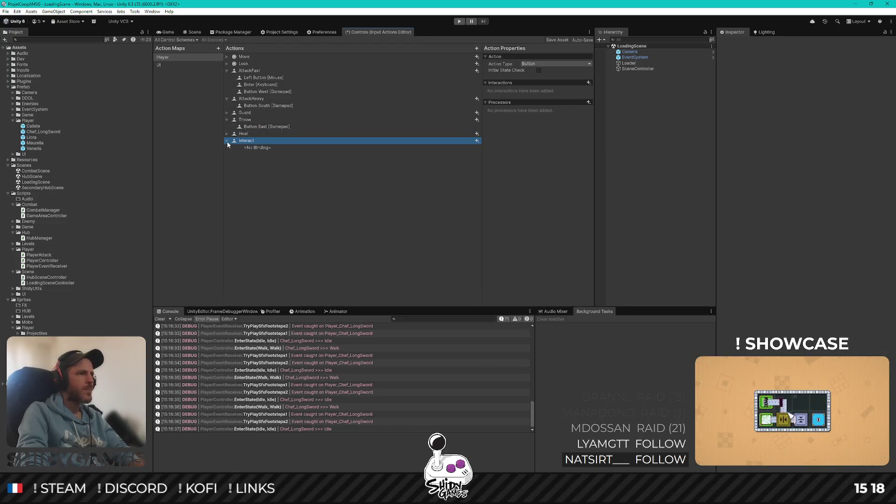
click(262, 148)
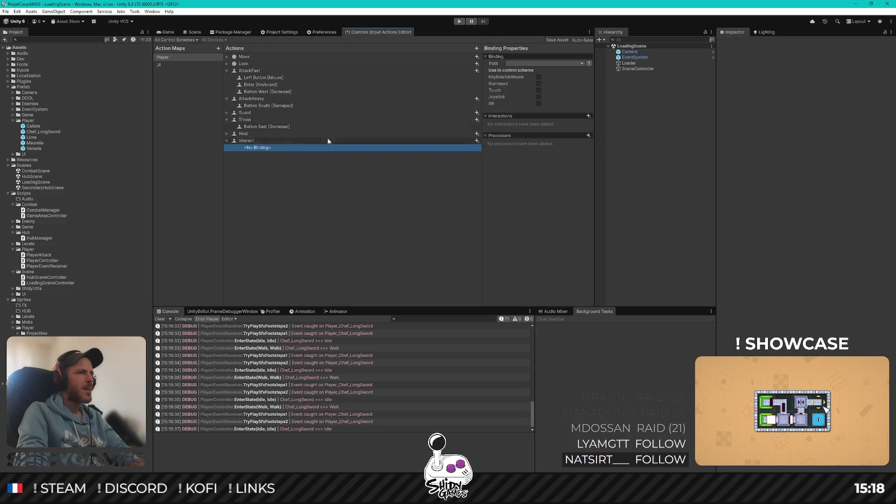
click(269, 106)
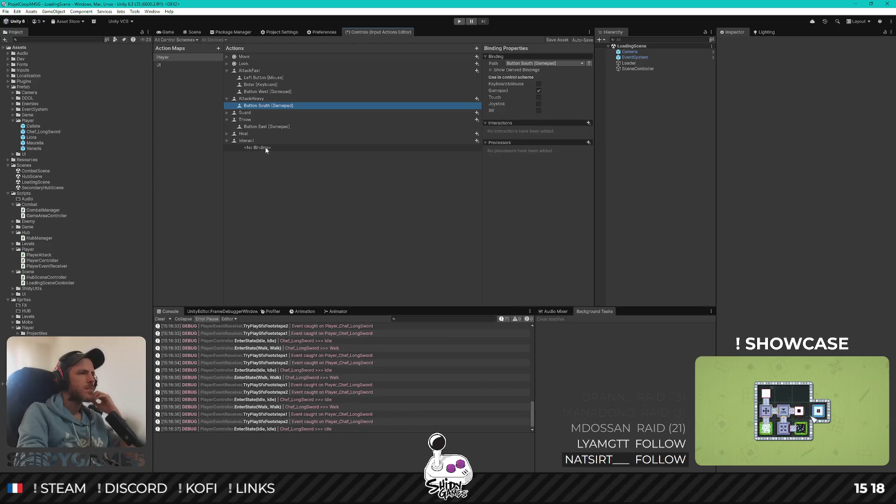
click(227, 113)
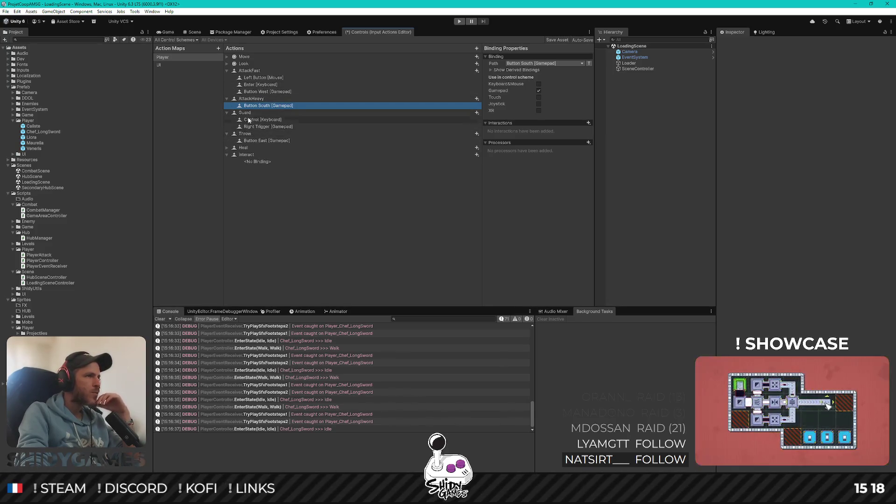
click(227, 147)
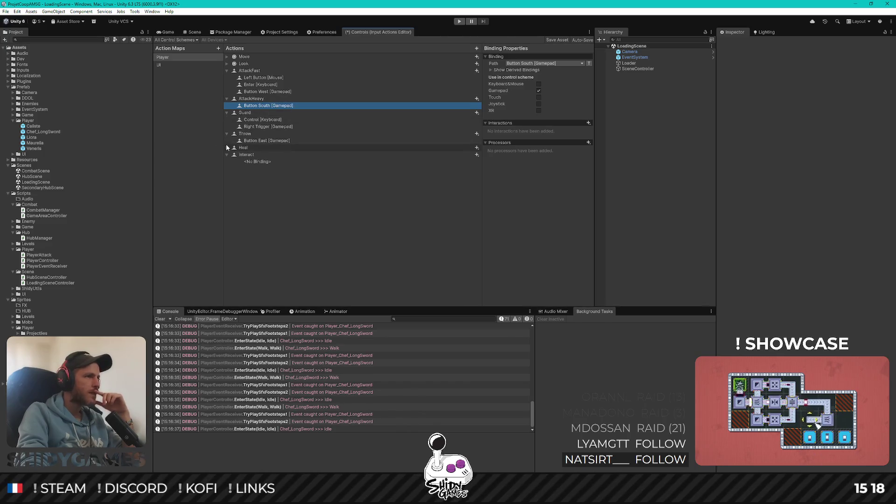
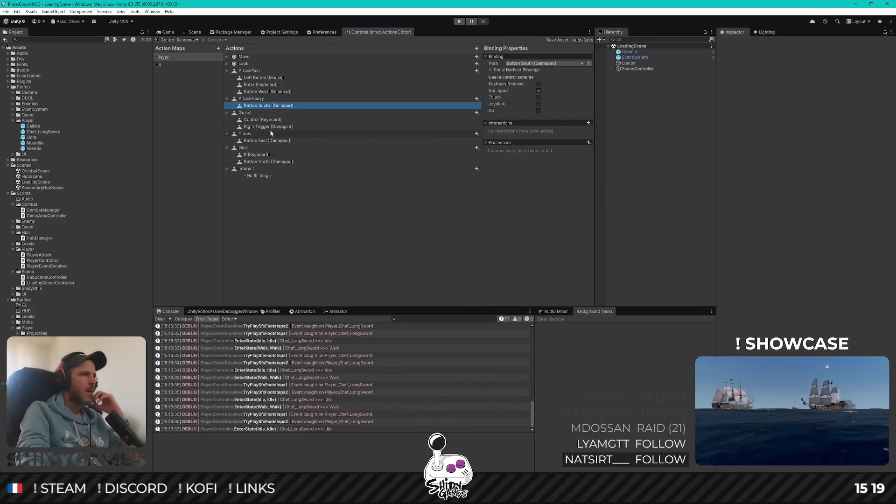
Bind Interact's empty binding to Button South [Gamepad], assign it to the Gamepad scheme, and verify it
click(260, 170)
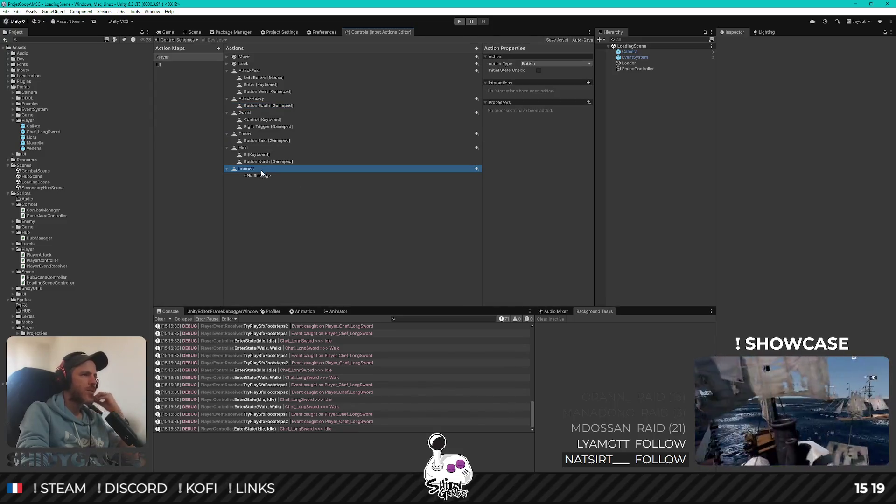
click(264, 176)
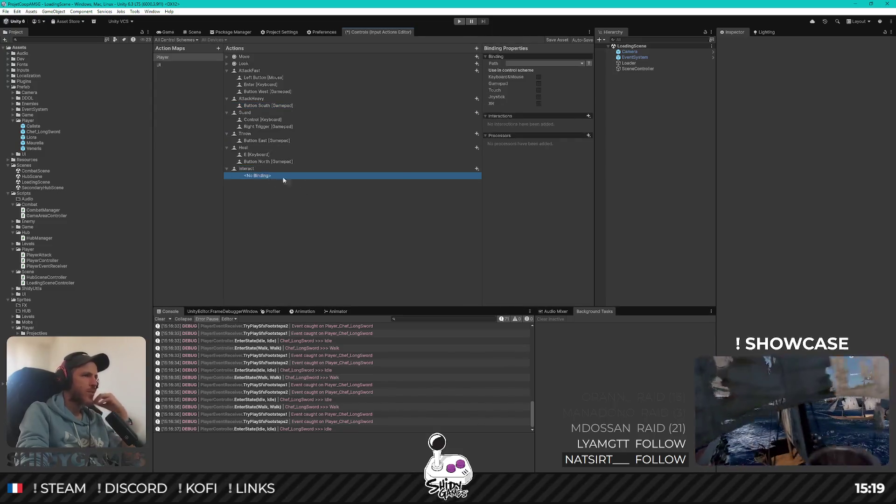
click(580, 63)
click(516, 71)
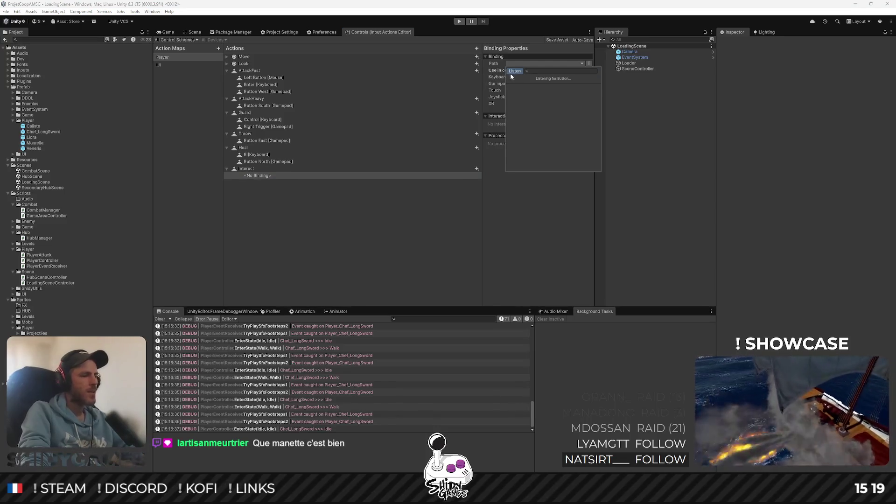
click(520, 87)
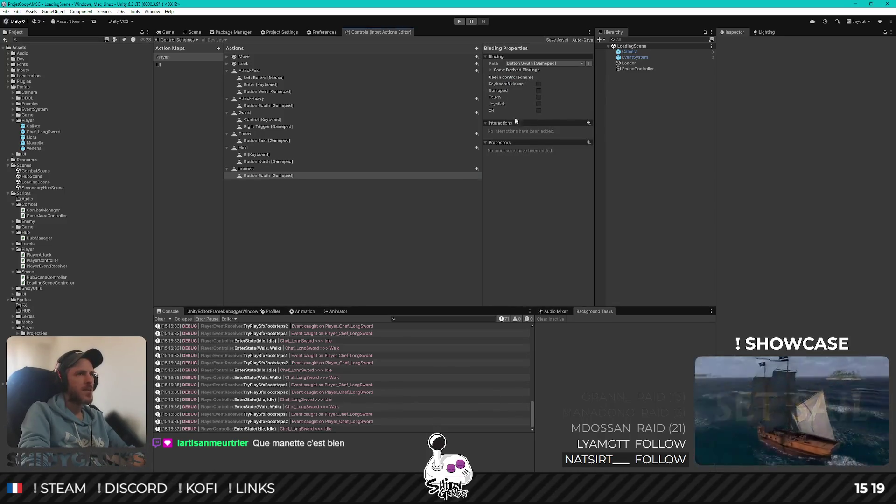
click(539, 91)
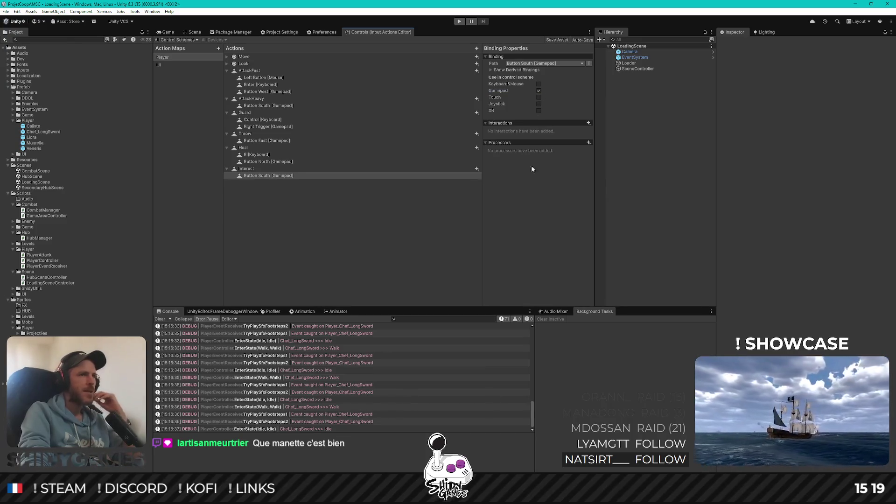
click(268, 162)
click(274, 177)
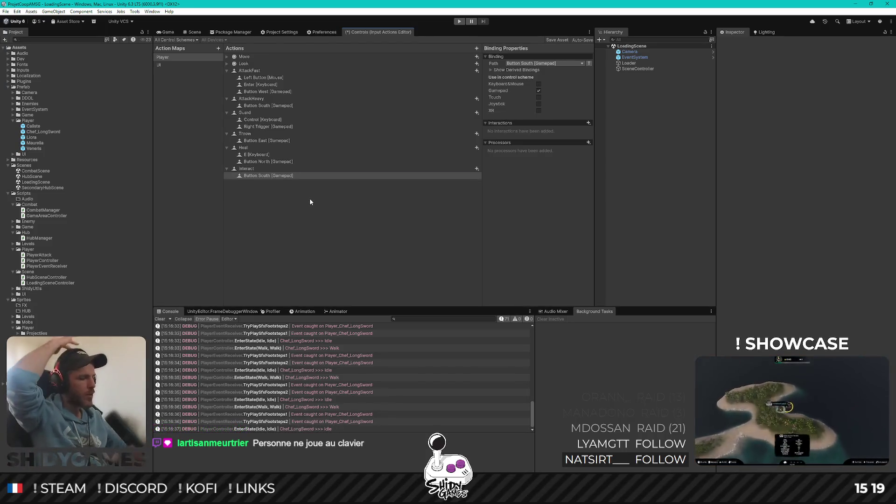
Save the Controls input actions asset with Ctrl+S and reselect the Interact action
key(ctrl+s)
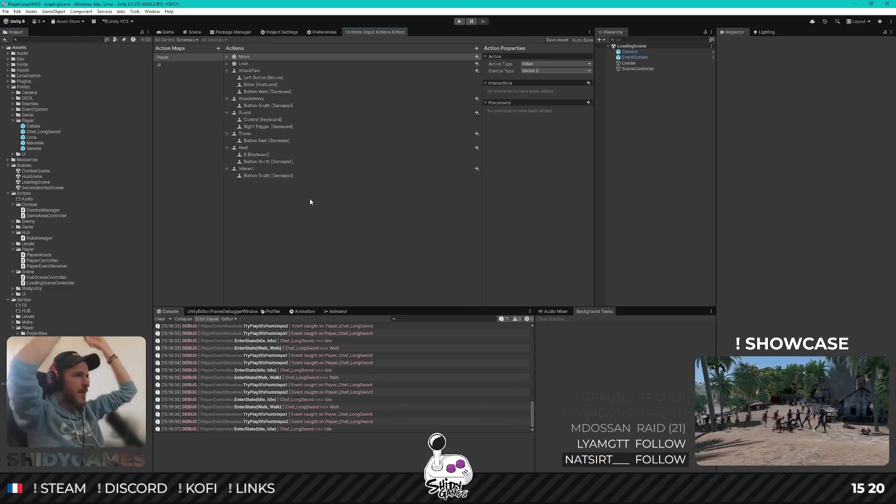
click(250, 171)
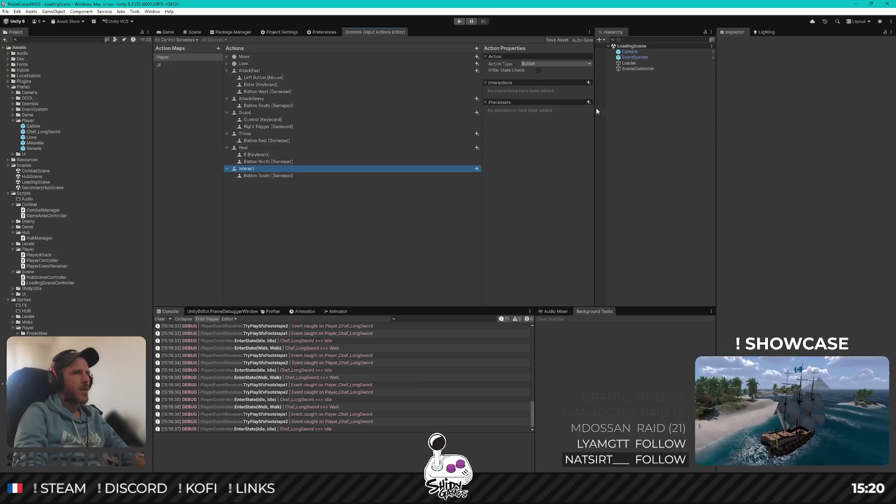
Keep Interact as a Button action and add a Space [Keyboard] binding to it
click(564, 64)
click(525, 182)
click(477, 169)
click(494, 175)
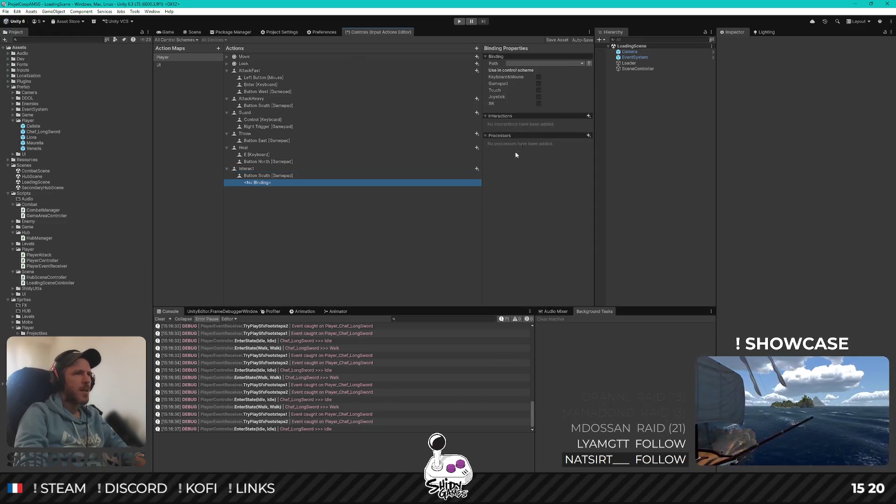
click(581, 64)
click(519, 73)
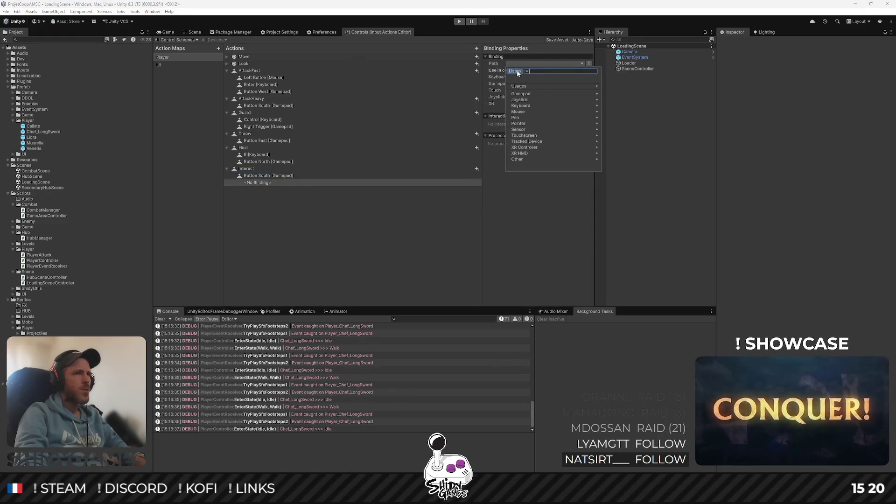
key(space)
click(531, 86)
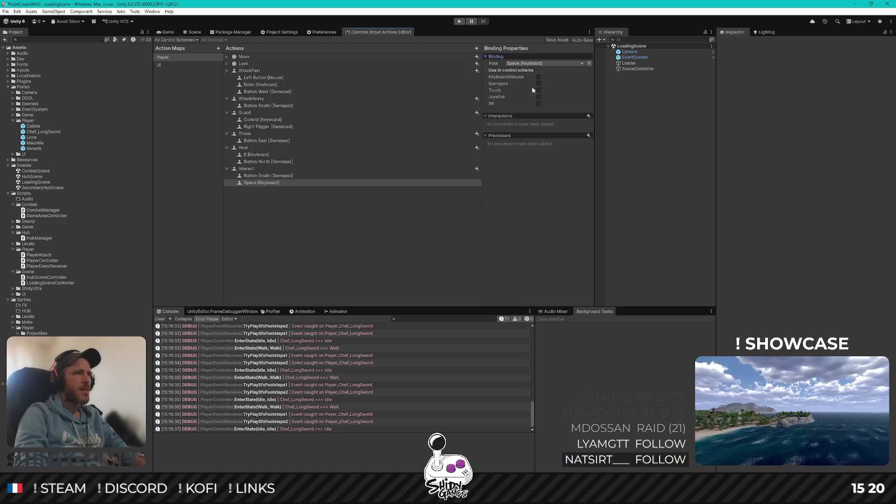
click(265, 183)
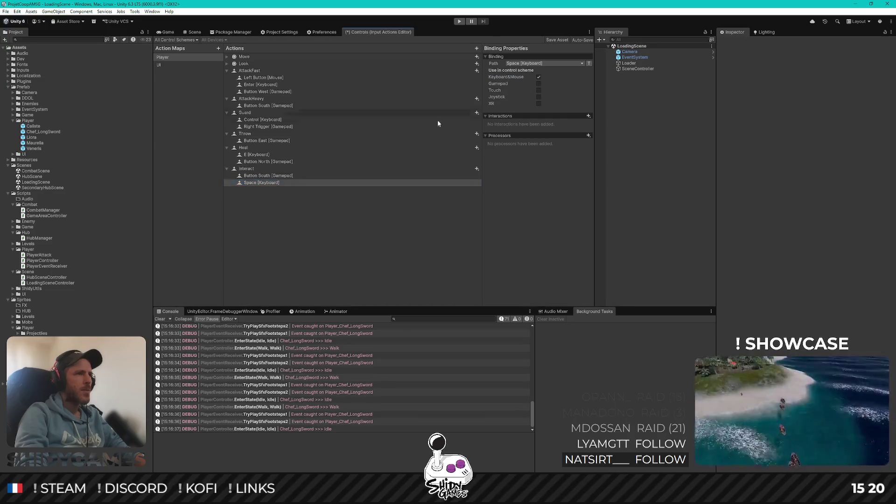
Add an Enter [Keyboard] binding to Interact under Keyboard&Mouse and save the asset
click(260, 169)
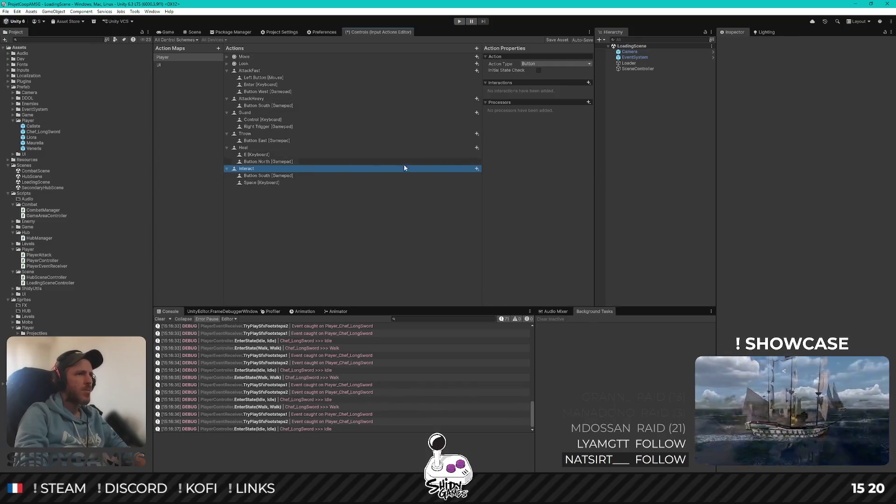
click(476, 169)
click(483, 174)
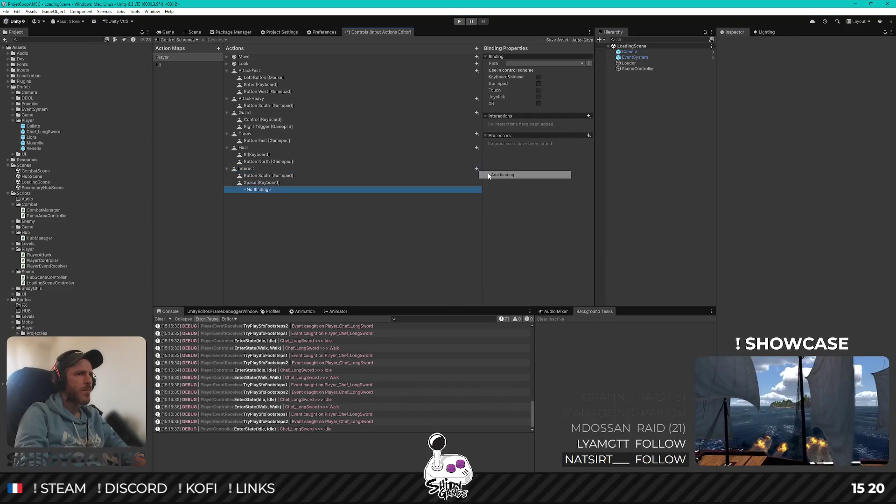
click(533, 64)
click(515, 71)
key(Return)
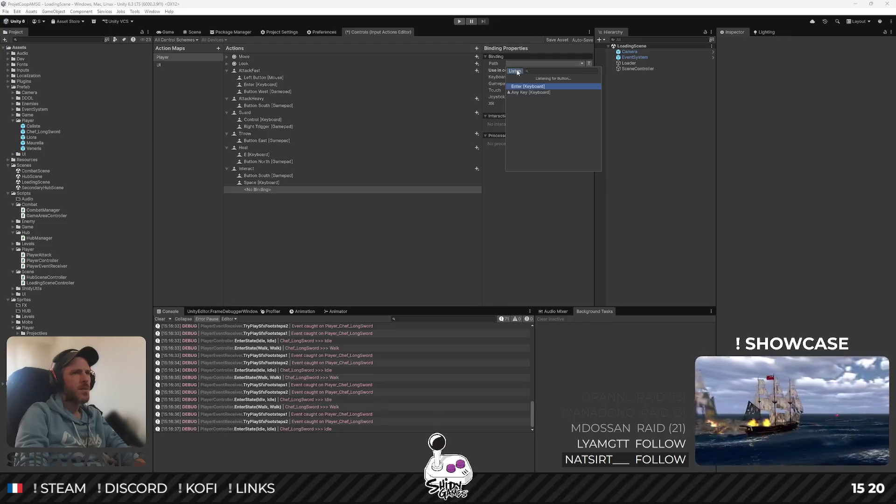
click(526, 87)
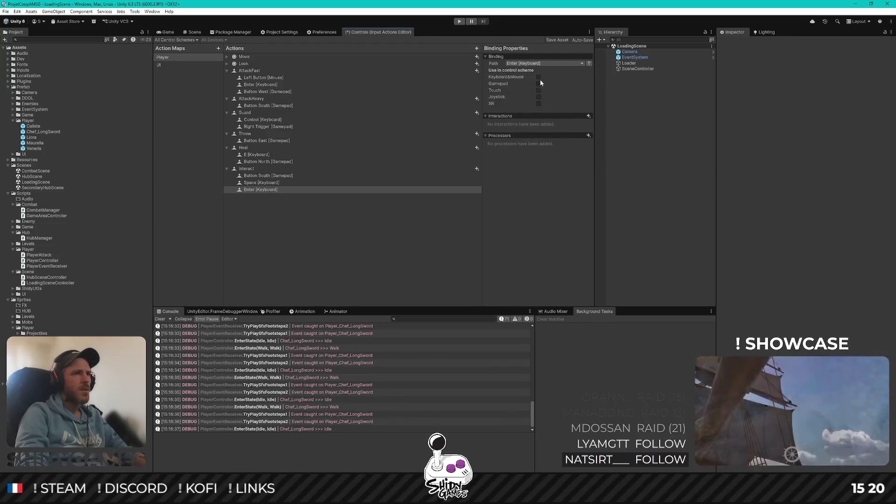
click(293, 190)
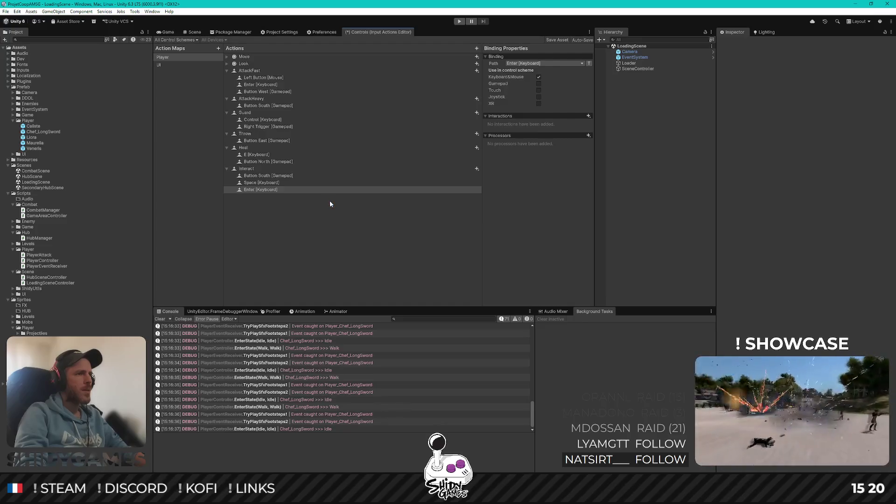
click(549, 41)
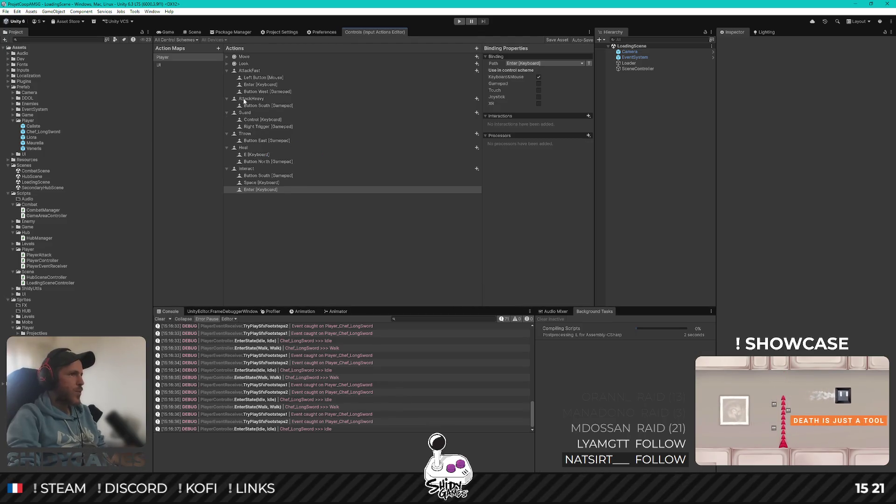
Show the Game view once compiling finishes, then switch to PlayerController.cs in Rider
click(169, 32)
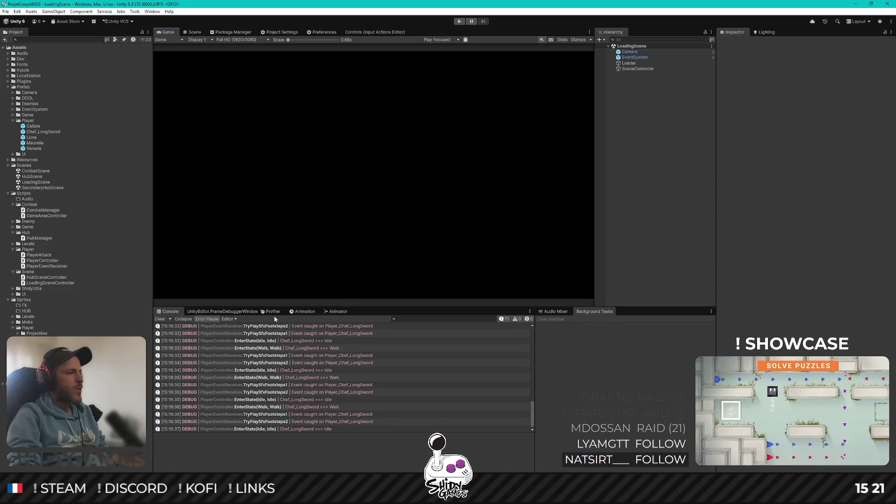
key(alt+Tab)
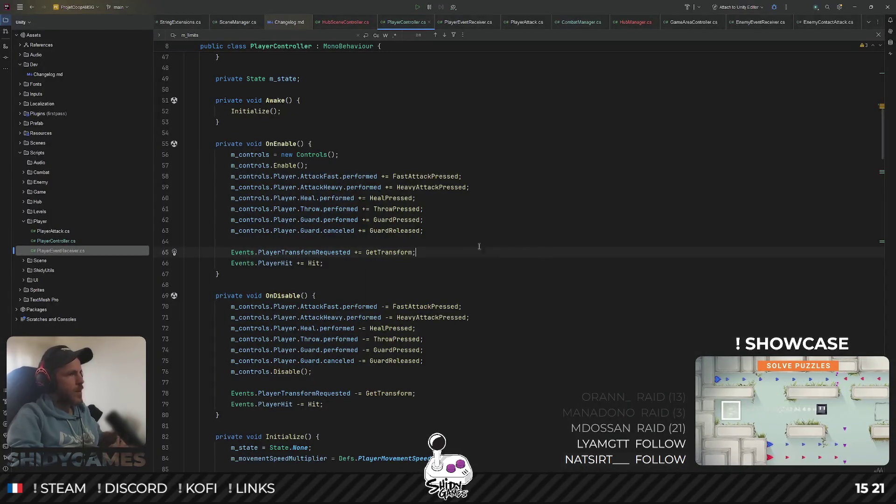
Review the OnEnable input subscriptions and HeavyAttackPressed usages in PlayerController.cs
click(327, 178)
click(475, 180)
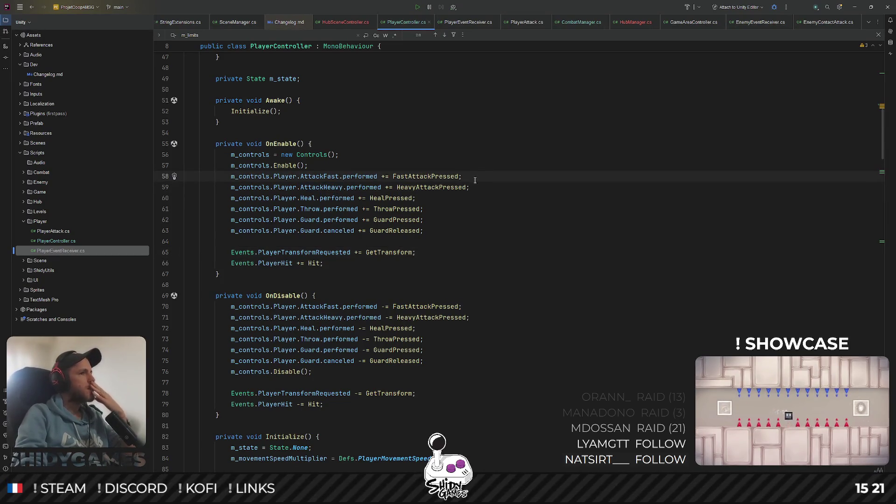
click(434, 187)
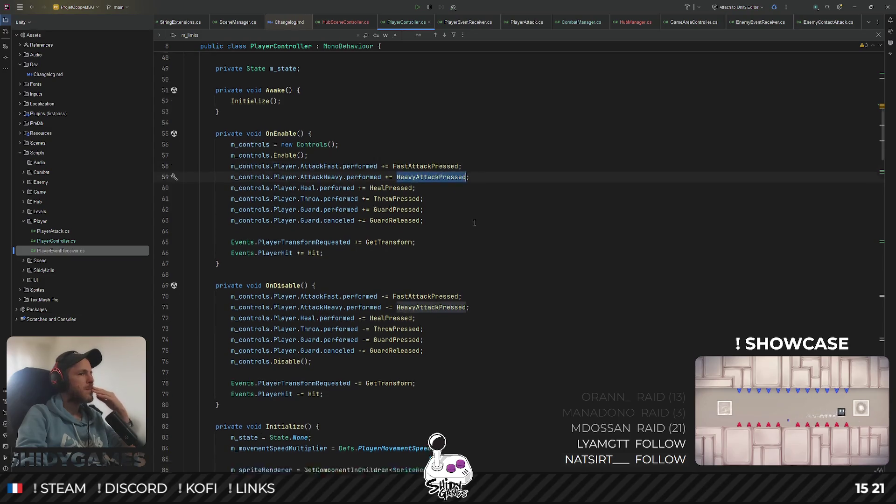
scroll(447, 271, down, 10)
scroll(447, 271, down, 20)
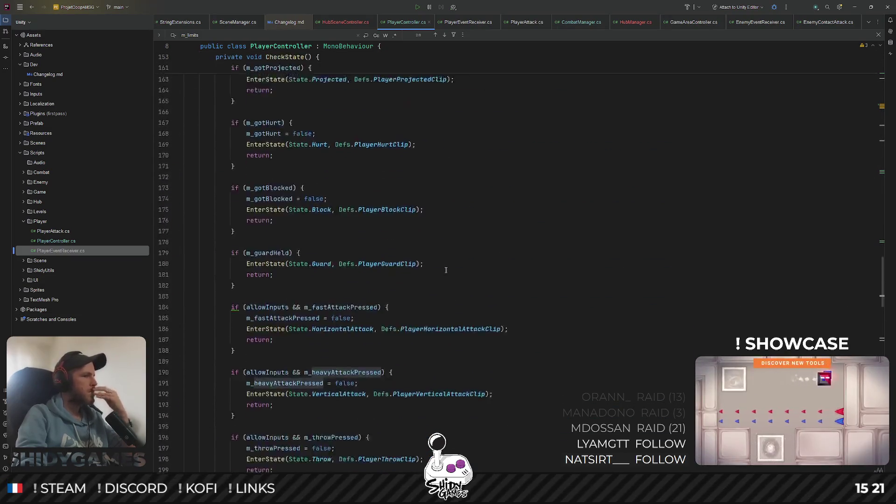
scroll(447, 269, down, 12)
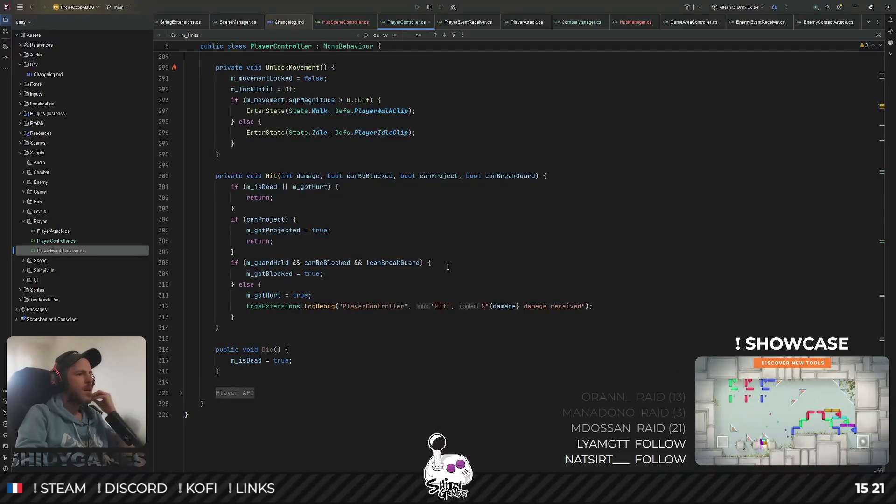
Unfold the Player API region and add blank lines after the HeavyAttackPressed handler
click(181, 393)
scroll(367, 339, up, 18)
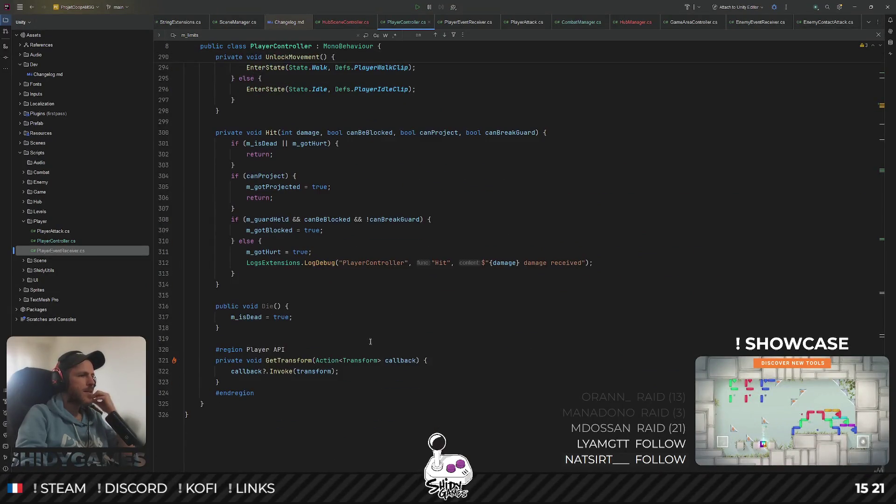
scroll(367, 339, up, 20)
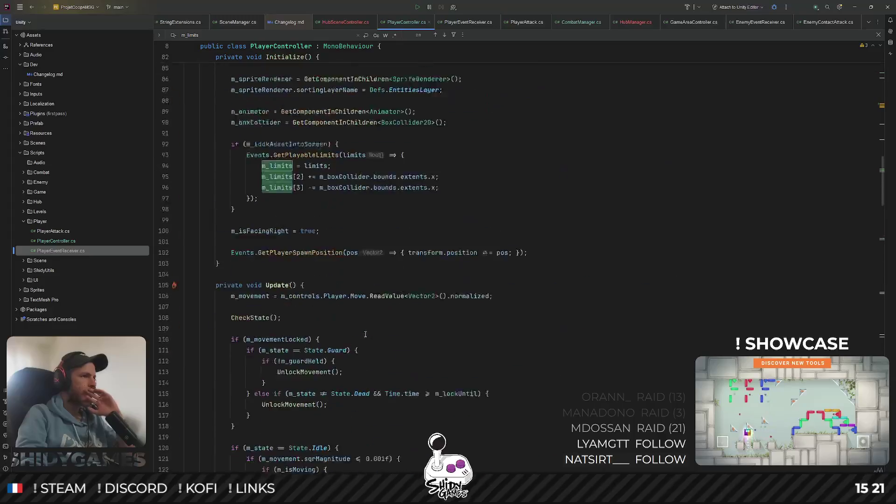
ctrl+click(431, 122)
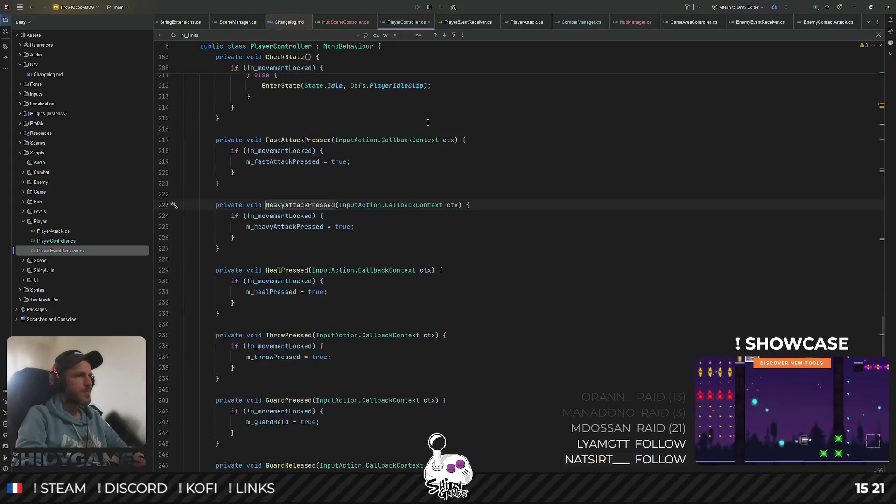
click(229, 249)
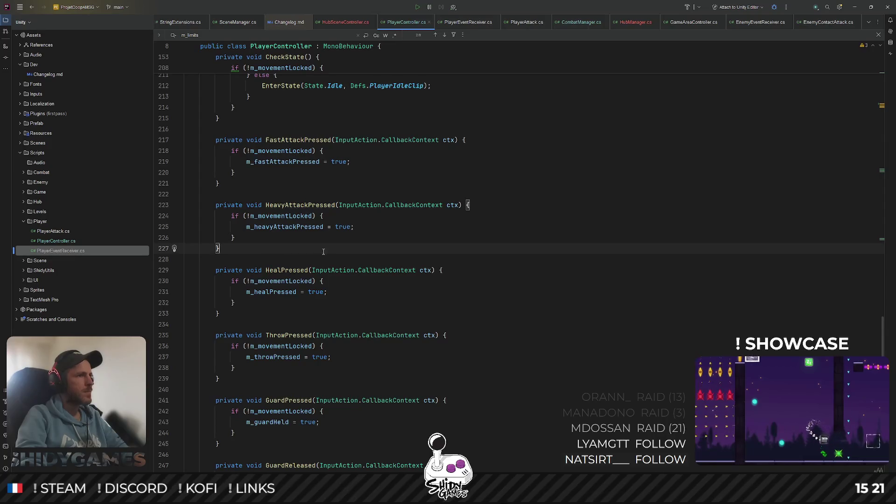
key(Return)
key(Return)
Create a private void InteractPressed handler containing an if (!m_movementLocked) check
text(private void )
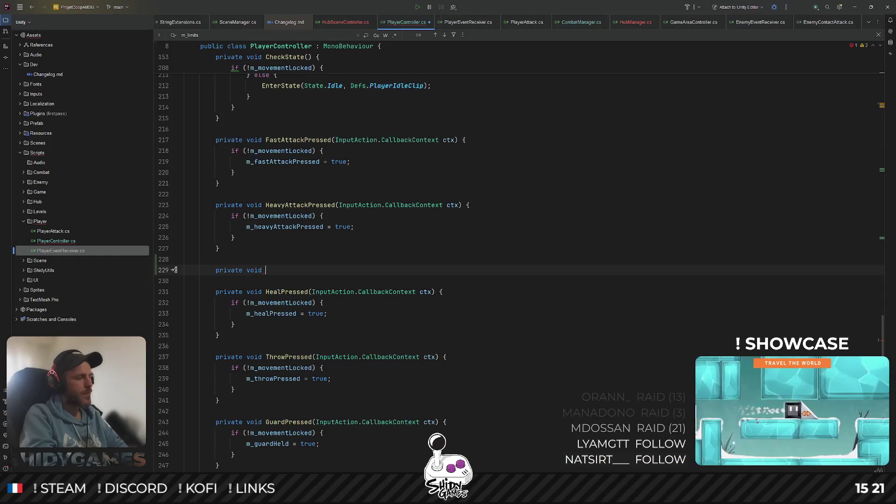
text(InteractPressed)
key(Tab)
key(Return)
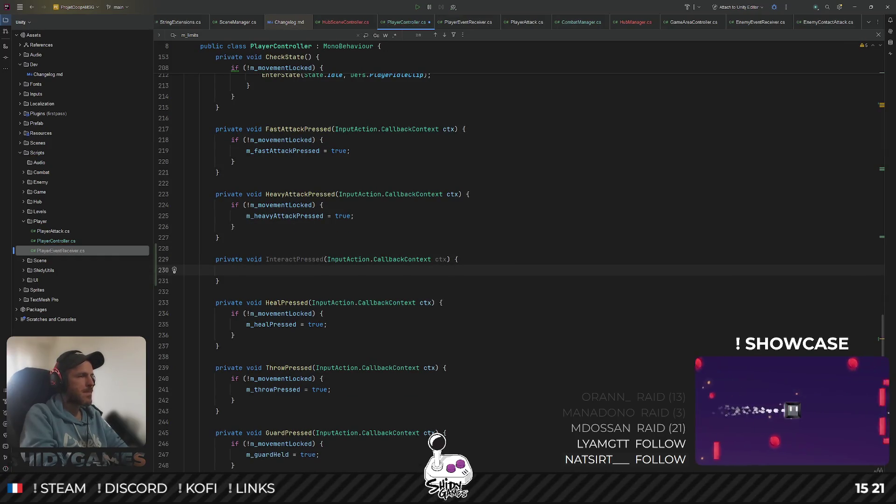
text(if (!m_movementLocked) {)
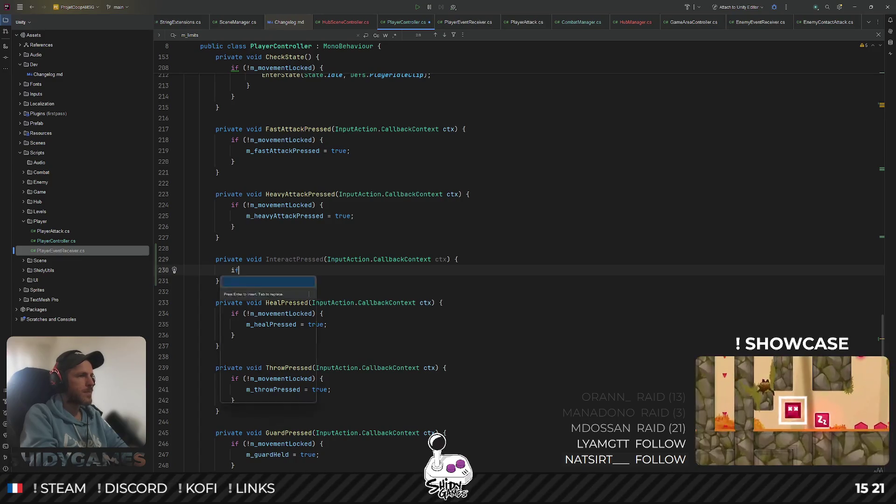
key(Return)
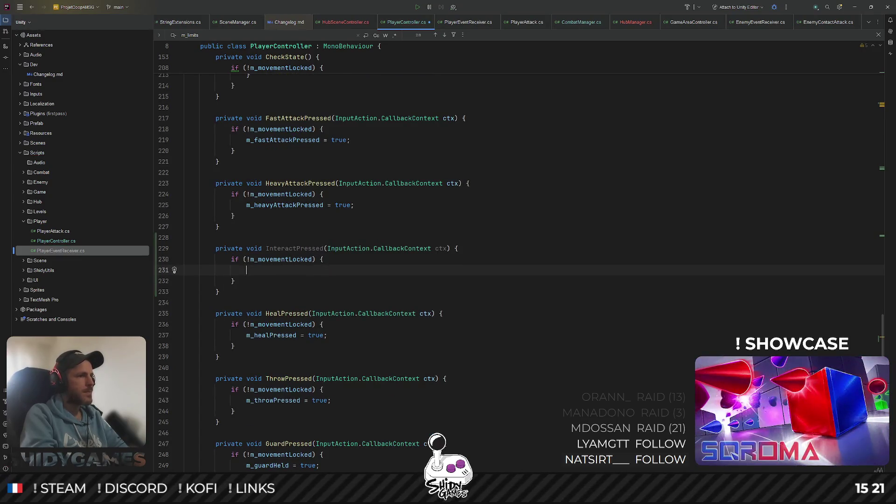
Declare m_interactPressed alongside the heavy attack flag in the bool field declarations
double_click(309, 205)
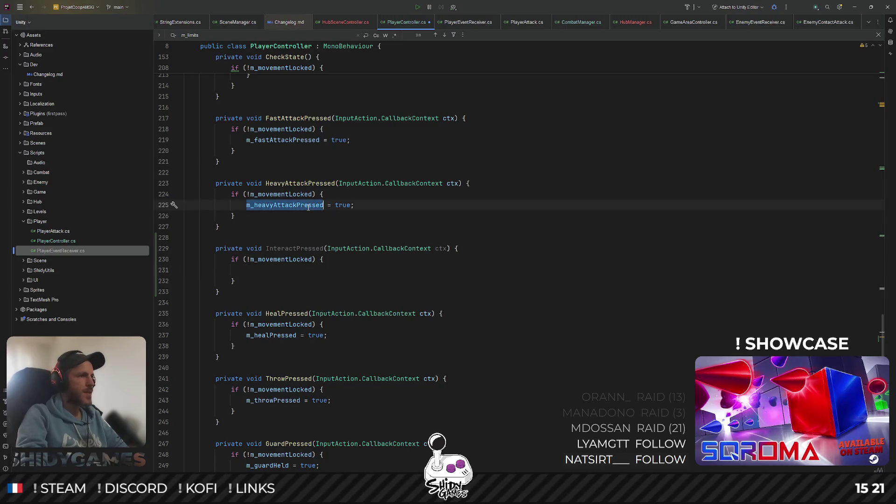
key(ctrl+f)
key(shift+Return)
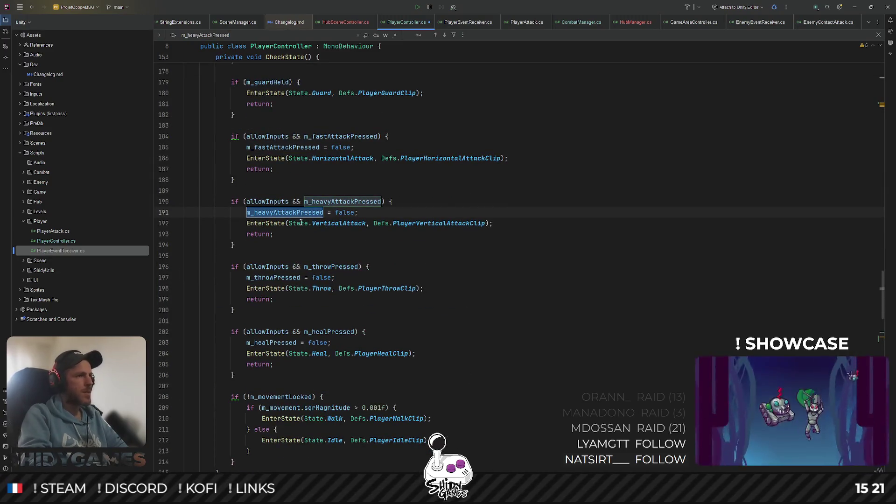
key(shift+Return)
key(shift+Return)
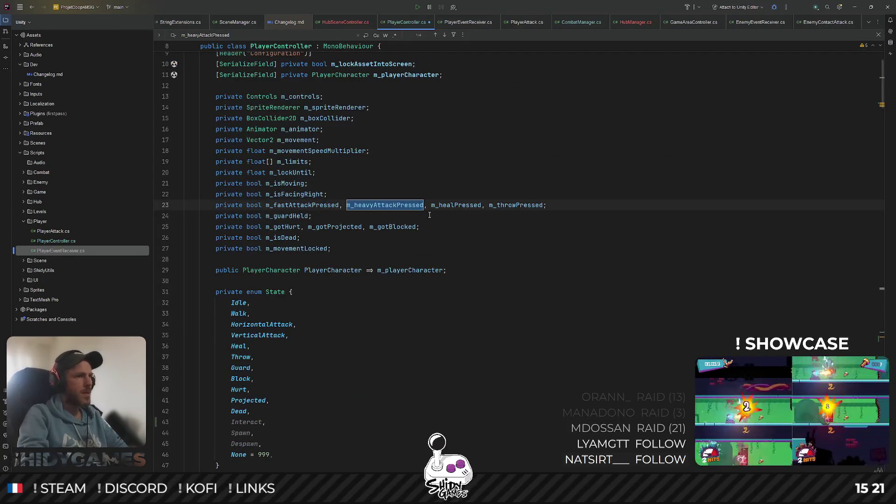
text(m_interact)
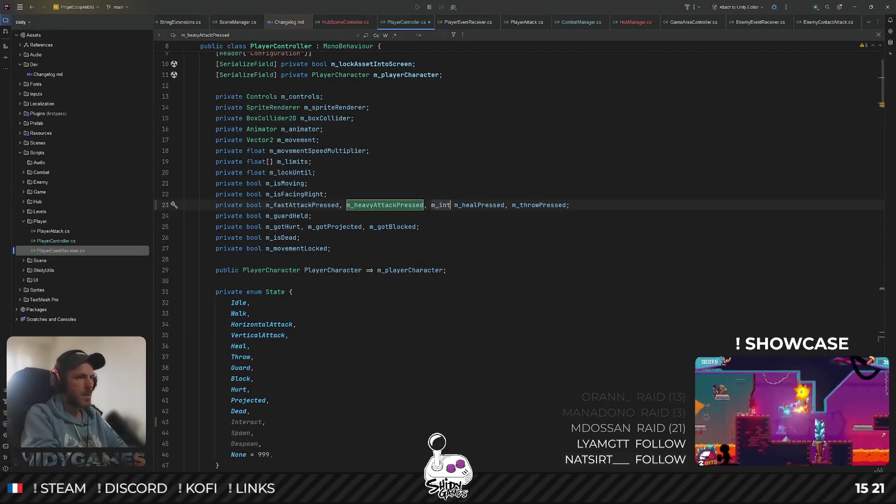
text(Pressed,)
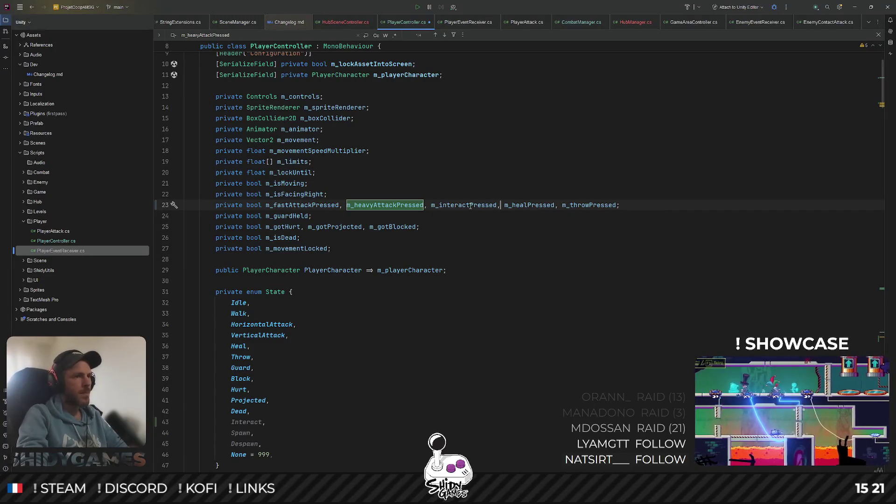
scroll(518, 112, down, 15)
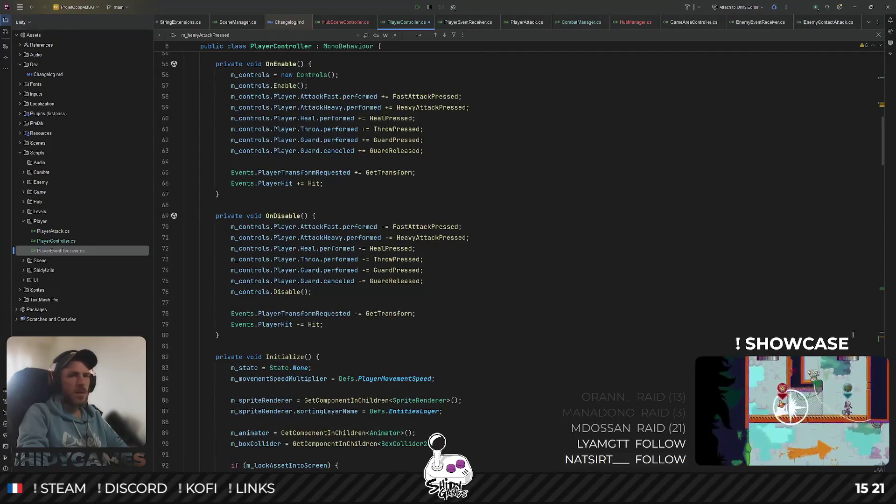
Set m_interactPressed = true inside InteractPressed's movement-lock check
click(882, 337)
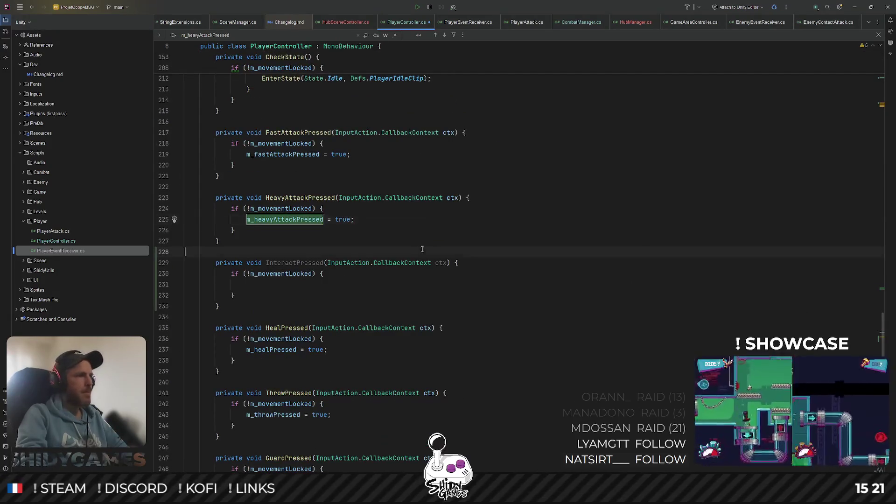
click(410, 285)
text(m_interactPressed = true;)
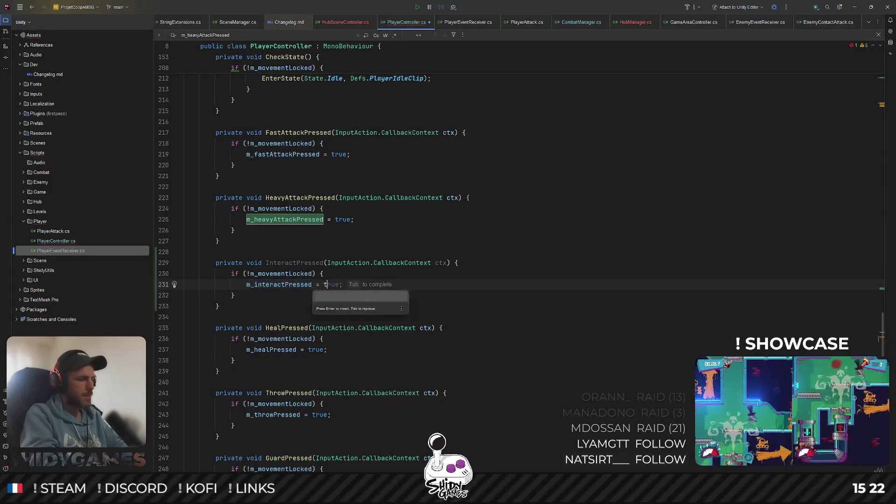
click(360, 220)
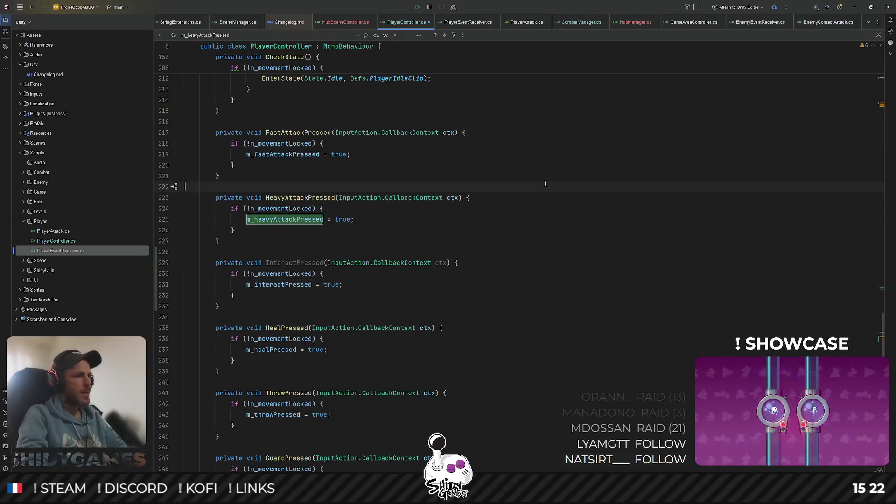
Find the heavy attack check in CheckState and open a new line after it
key(Escape)
double_click(303, 218)
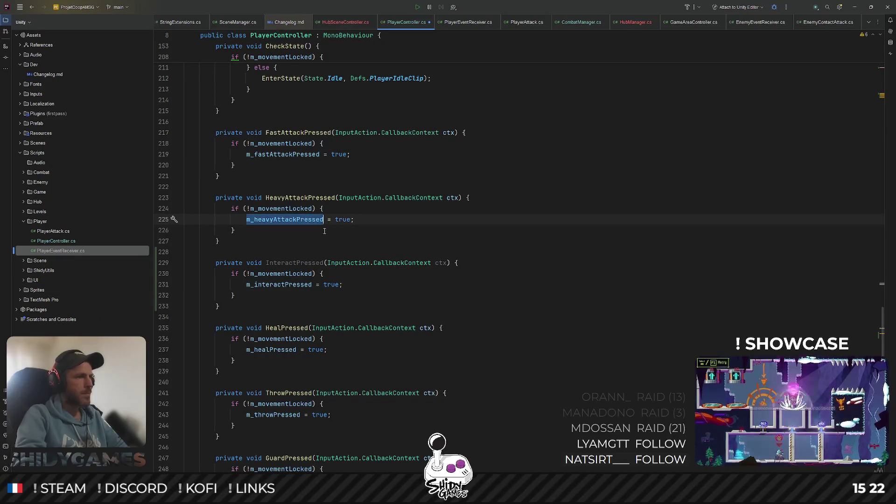
key(ctrl+f)
key(shift+Return)
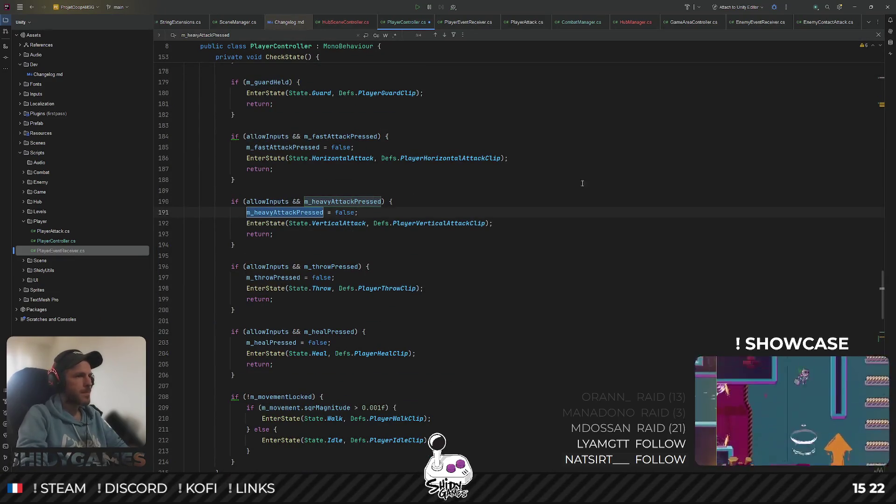
click(537, 190)
key(Escape)
scroll(371, 266, up, 3)
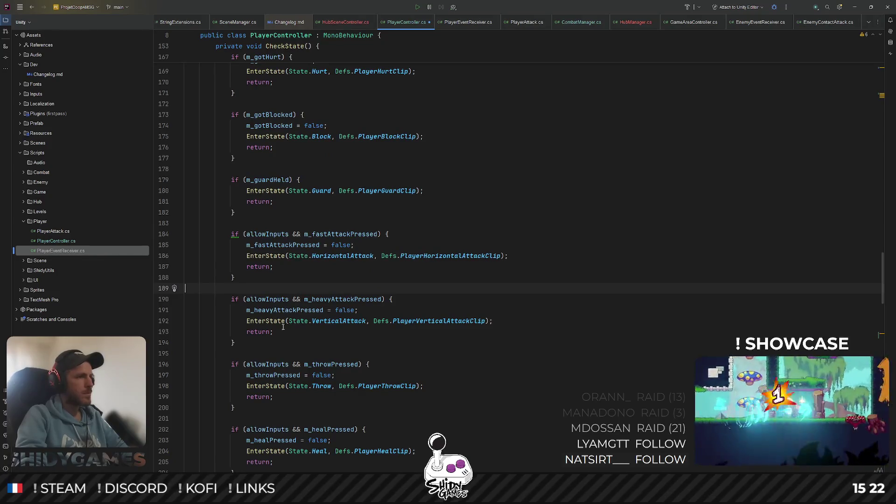
click(256, 346)
key(Return)
key(Return)
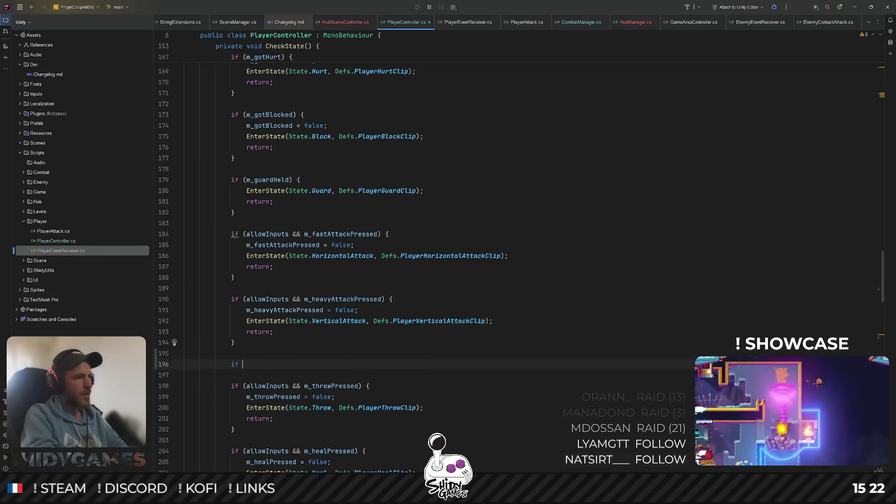
Add an if (allowInputs && m_interactPressed) block that clears m_interactPressed
text(if (allow)
key(Return)
text(&& m_int)
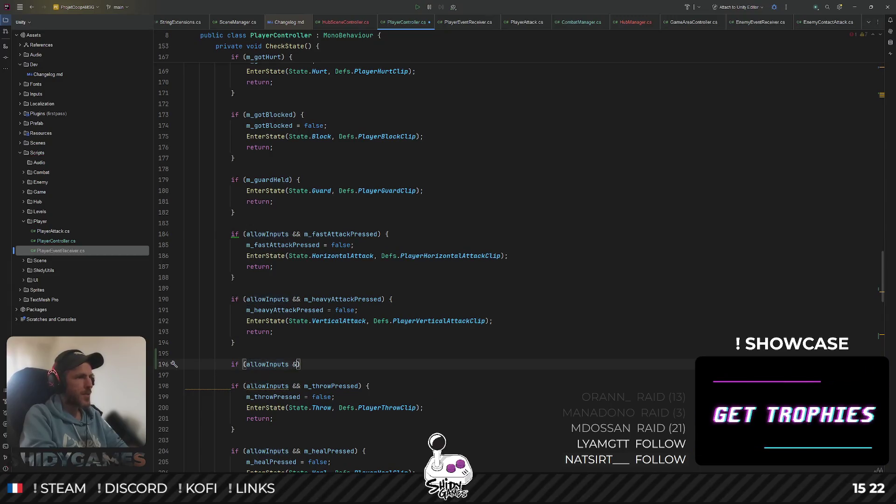
key(Return)
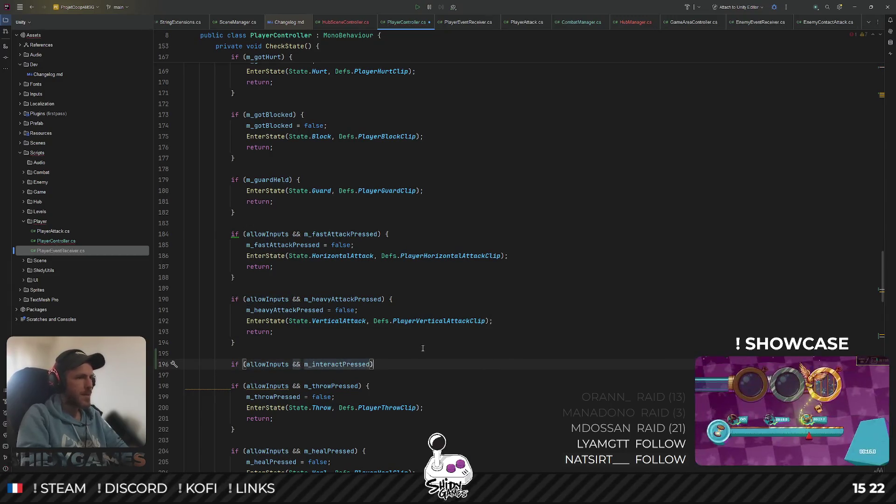
text({)
key(Return)
key(Tab)
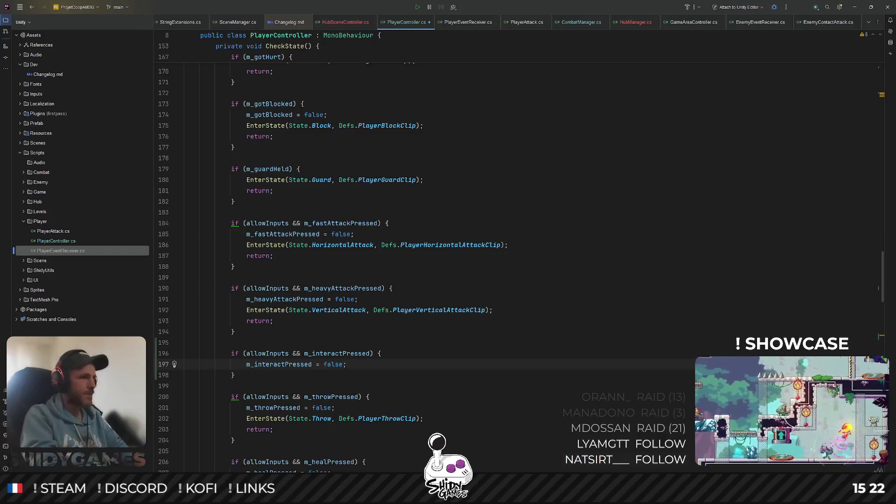
Call EnterState(State.Interact, Defs.PlayerInteractClip) and return inside the interact block
key(Return)
text(Ent)
key(Return)
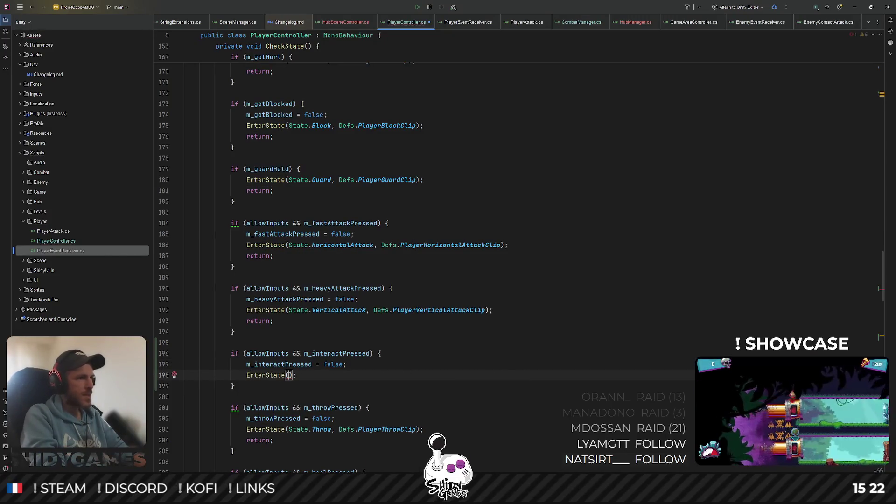
text(State.I)
key(Down)
key(Return)
text(, )
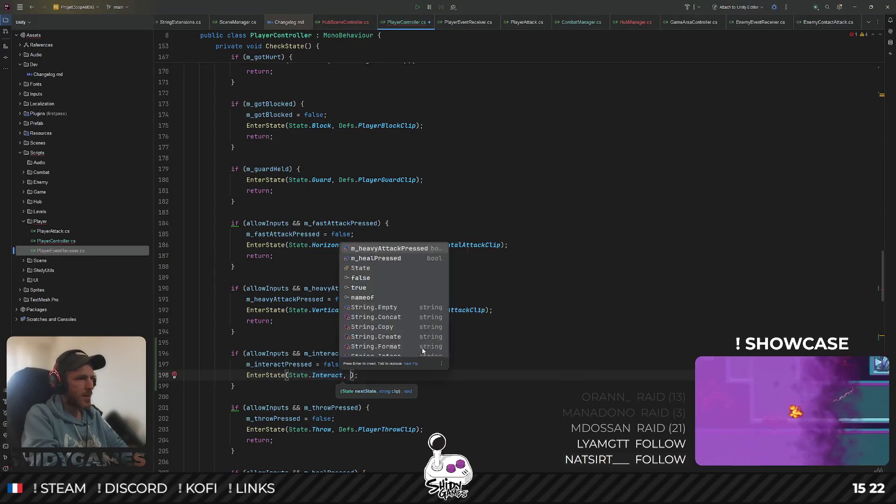
text(Defs.Inter)
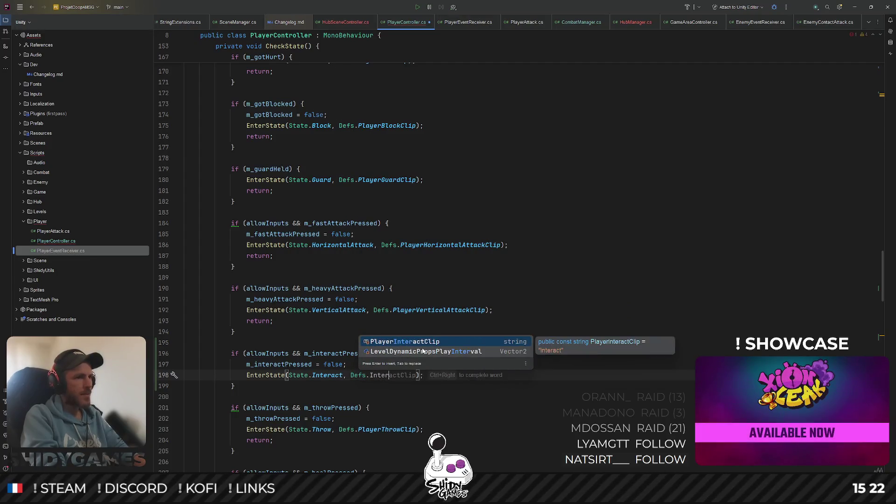
key(Return)
key(End)
key(Return)
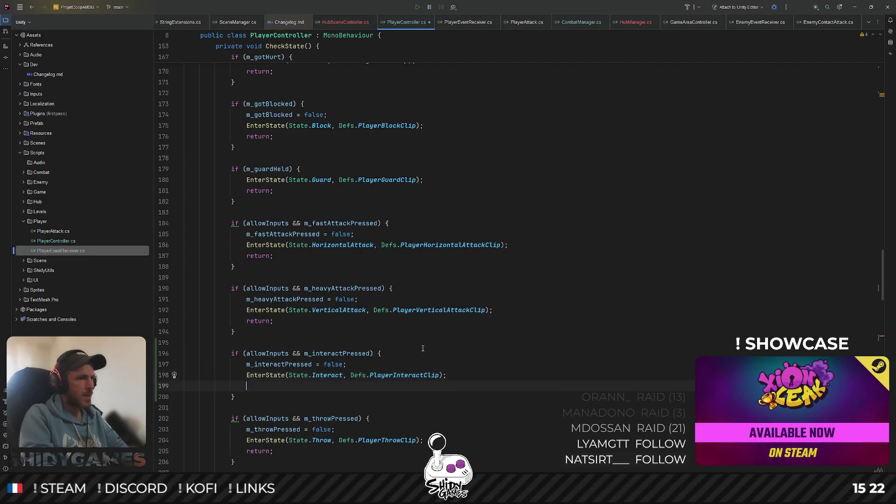
text(return;)
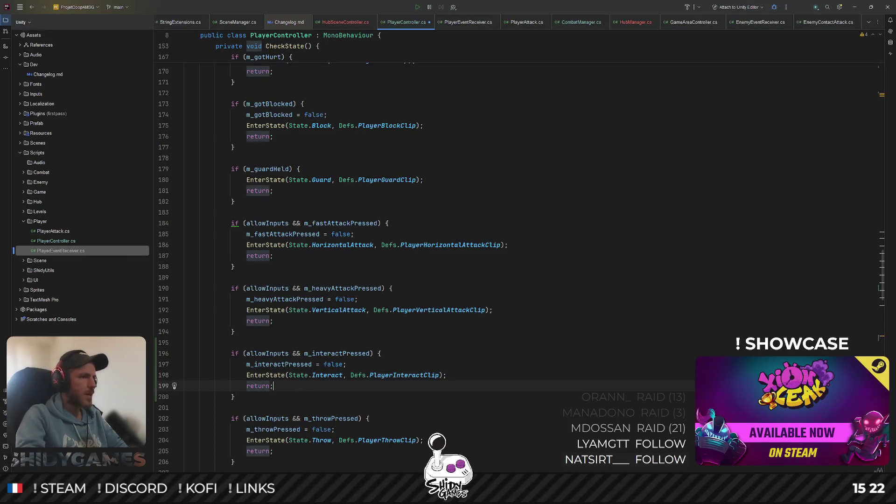
click(494, 310)
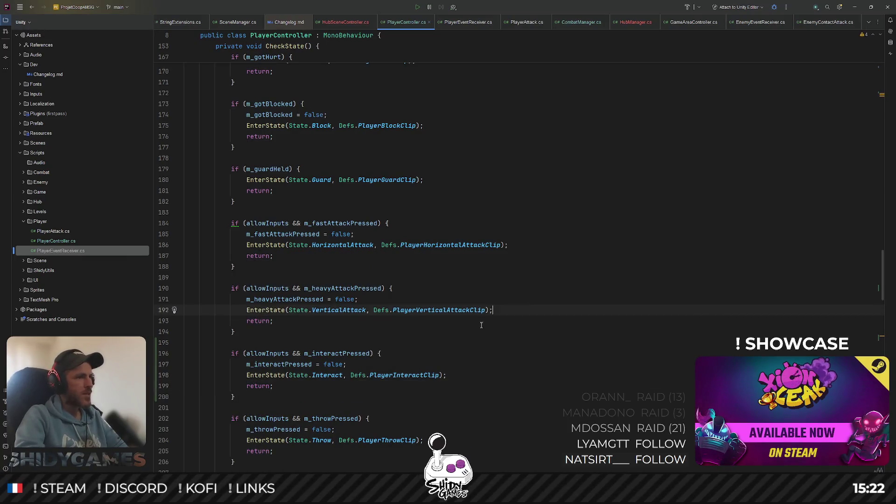
ctrl+click(278, 376)
Convert CheckState's allowInputs if-chain into a switch statement via code actions
scroll(313, 234, down, 2)
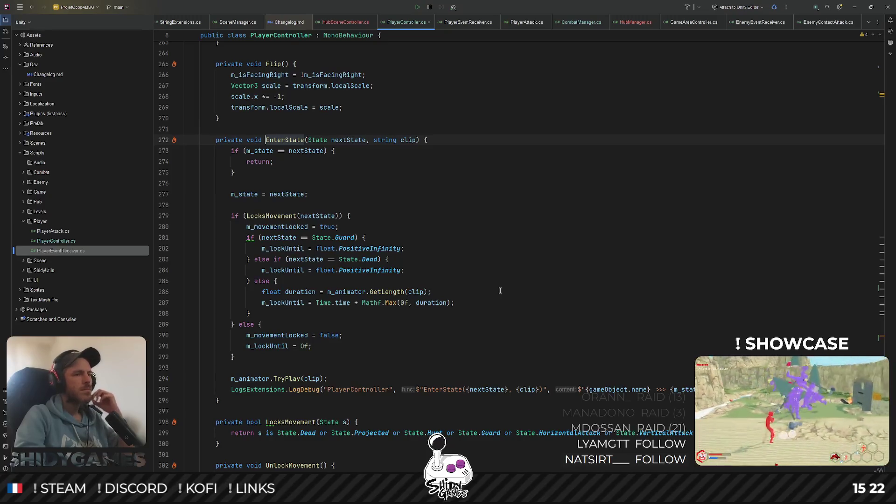
scroll(490, 280, up, 20)
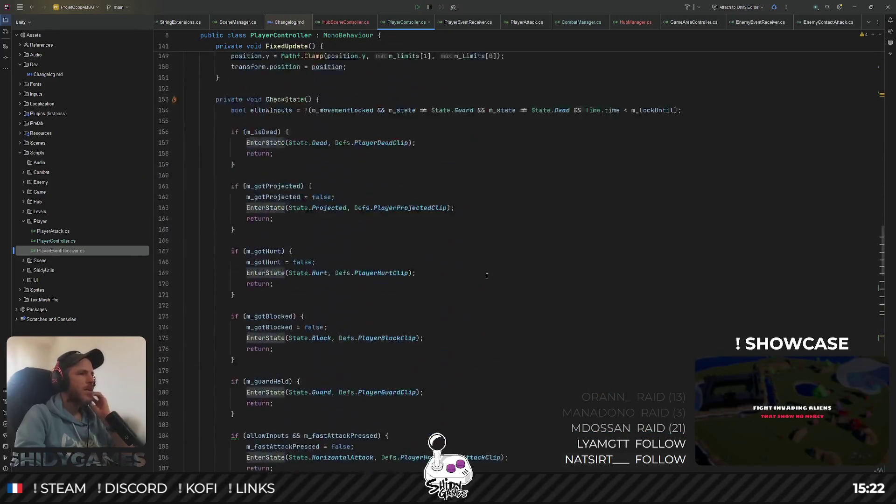
scroll(487, 276, up, 5)
scroll(486, 275, down, 13)
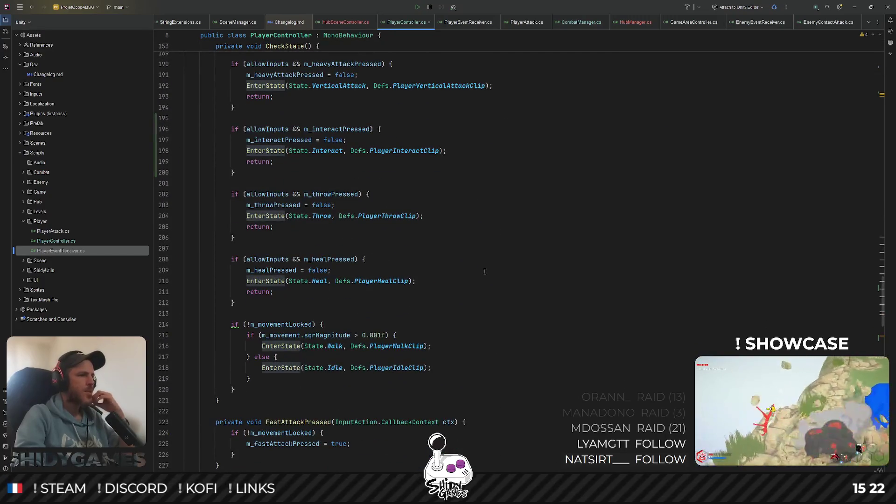
scroll(485, 270, down, 3)
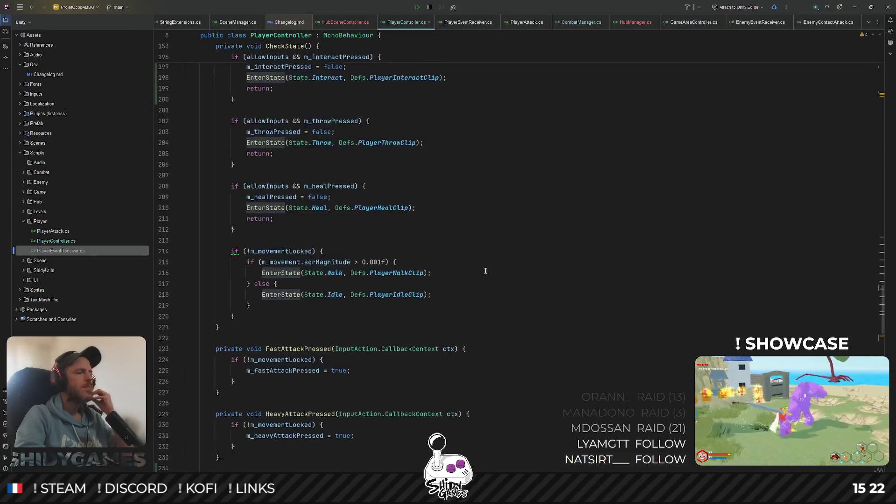
scroll(485, 271, up, 8)
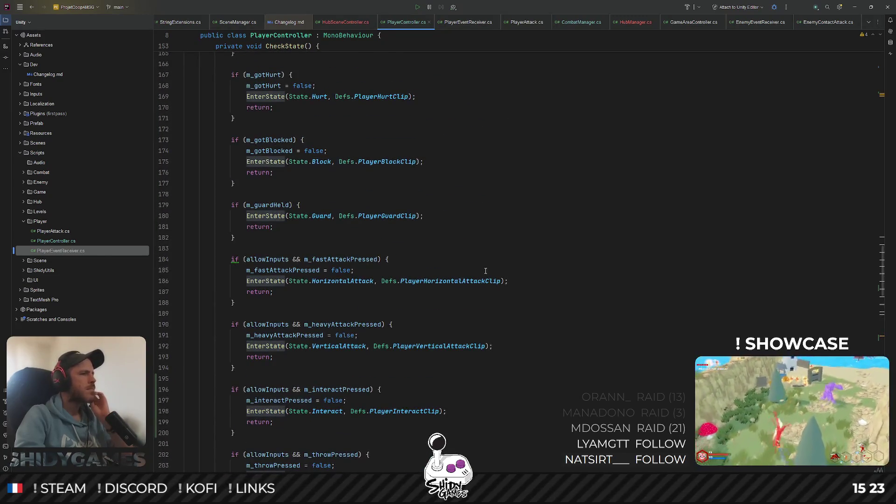
click(243, 250)
click(237, 260)
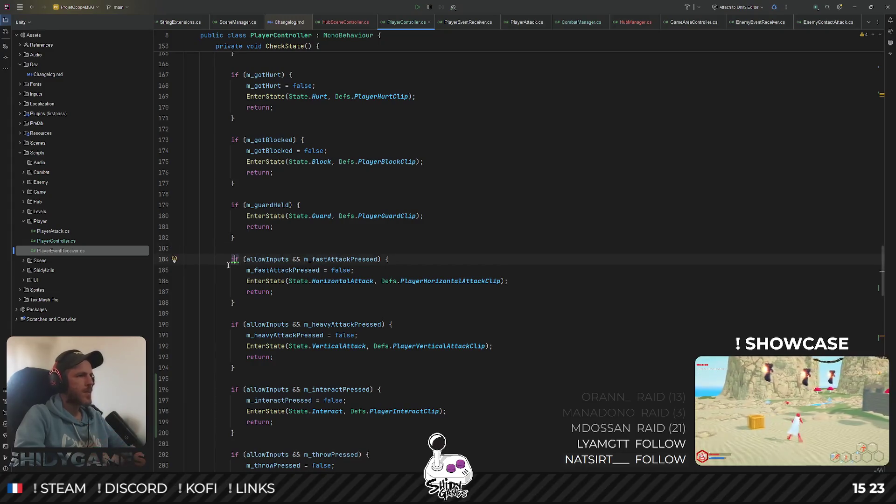
key(alt+Return)
click(229, 273)
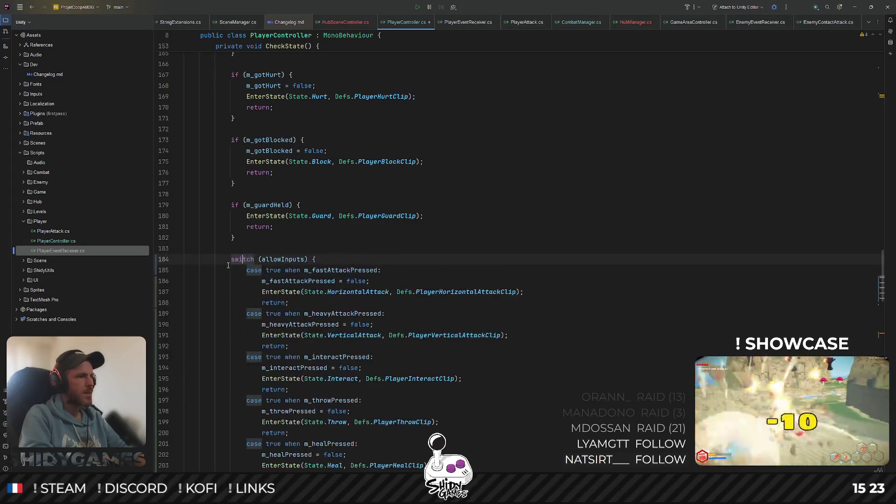
Undo the switch rewrite with Ctrl+Z, restoring the separate allowInputs if-checks
scroll(569, 234, down, 6)
scroll(568, 233, up, 6)
click(568, 234)
click(582, 110)
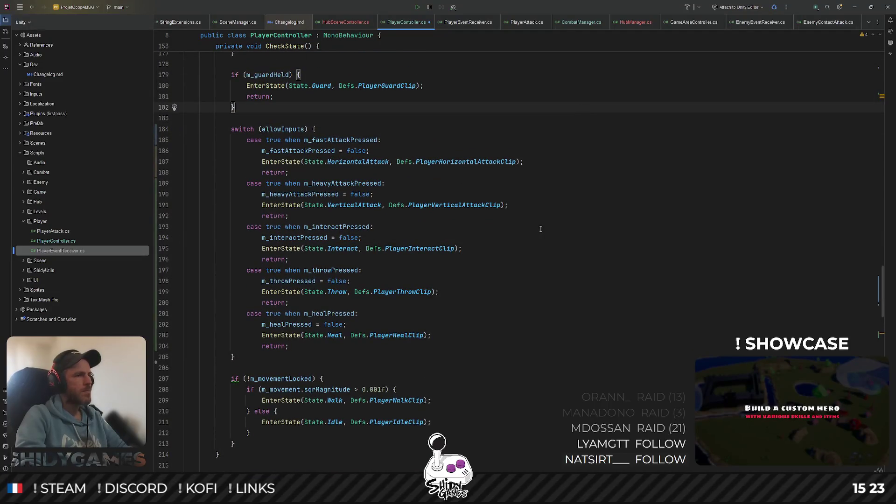
key(ctrl+z)
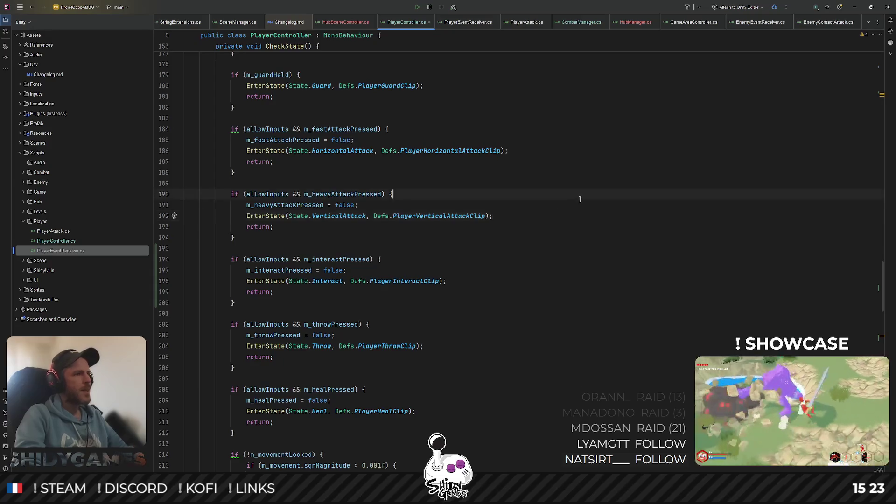
scroll(579, 197, up, 1)
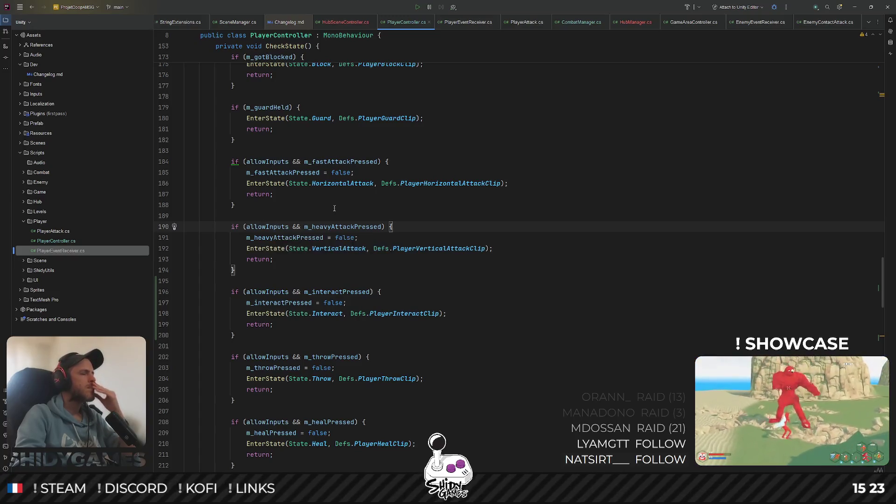
scroll(479, 270, up, 20)
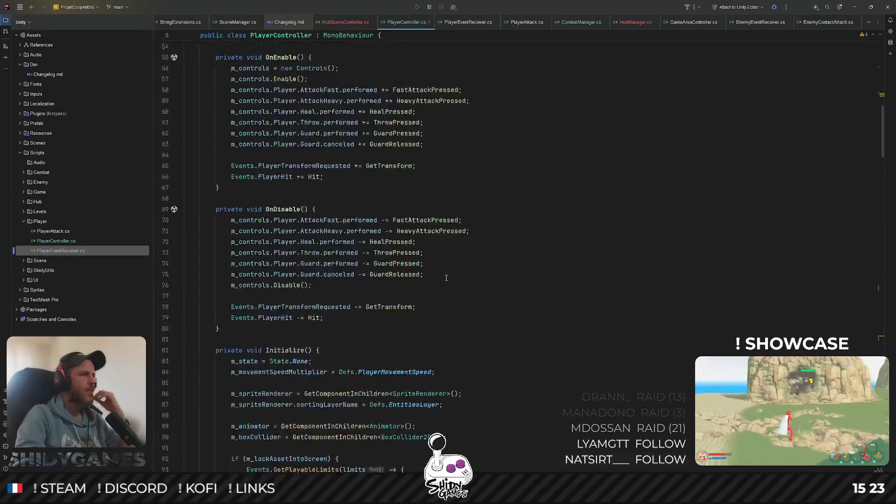
scroll(448, 276, up, 5)
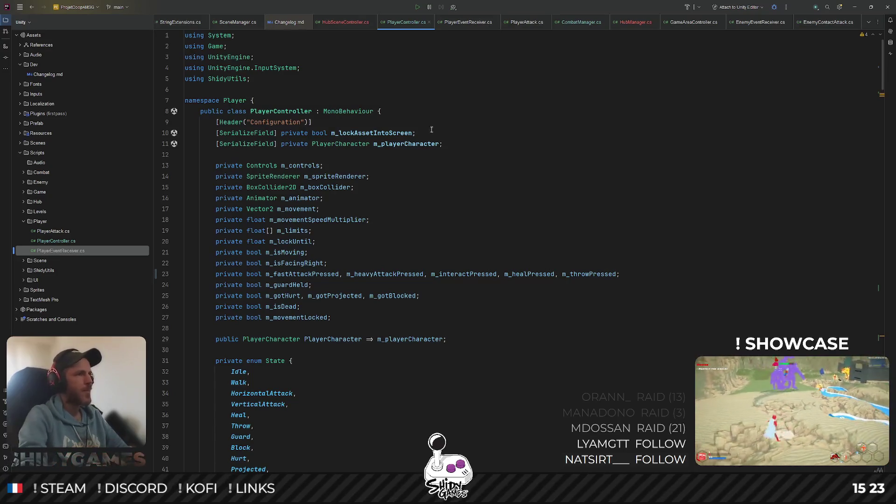
Declare a private bool m_isCombatMode field below m_movementLocked
click(477, 316)
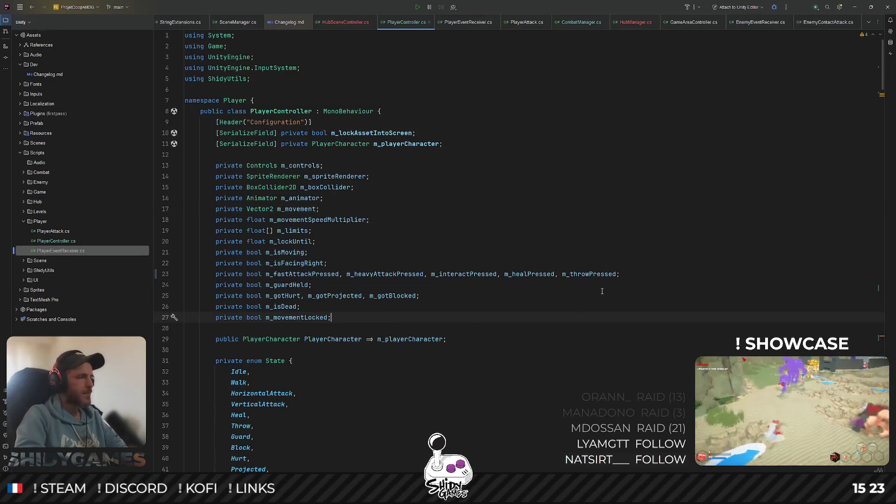
key(Return)
text(private bol)
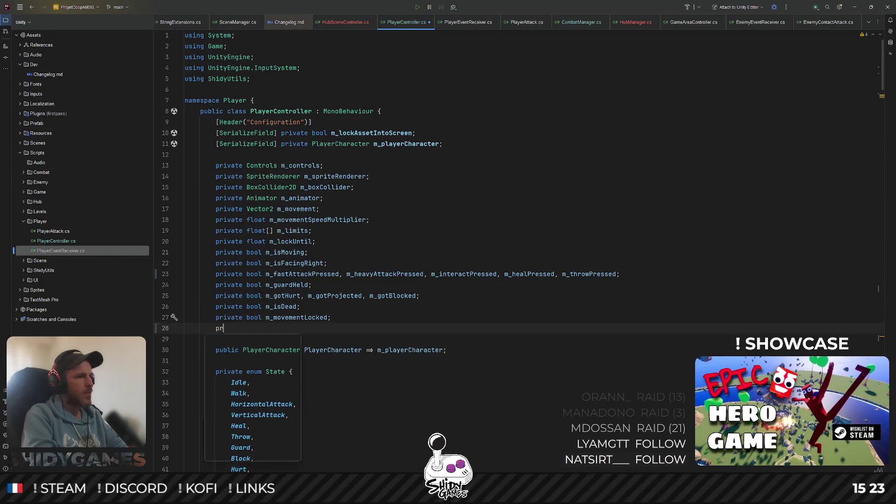
key(BackSpace)
text(ol m_comb)
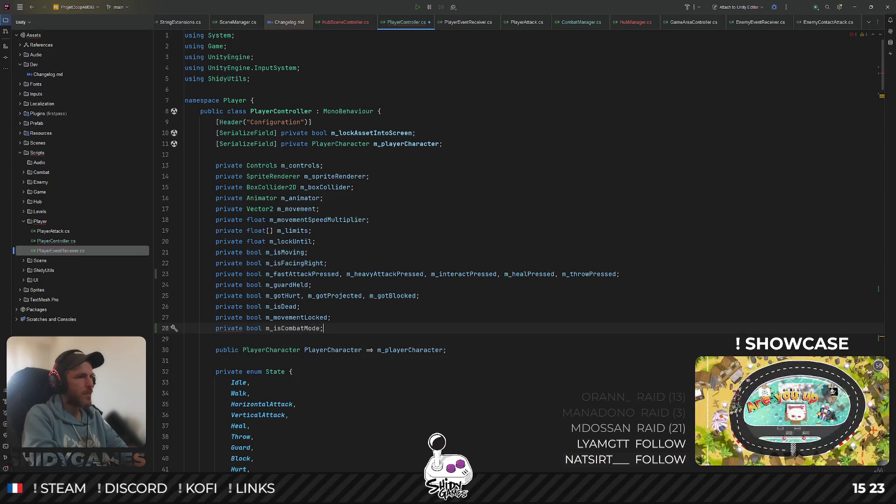
click(538, 319)
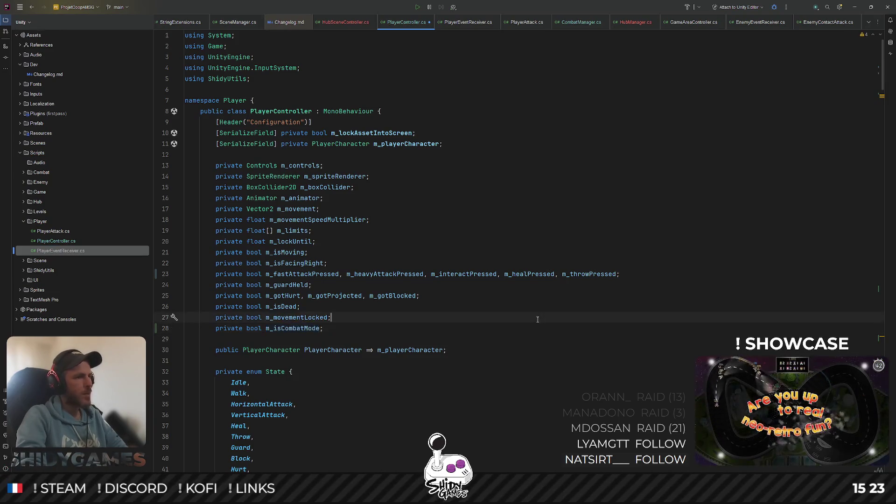
scroll(538, 319, down, 10)
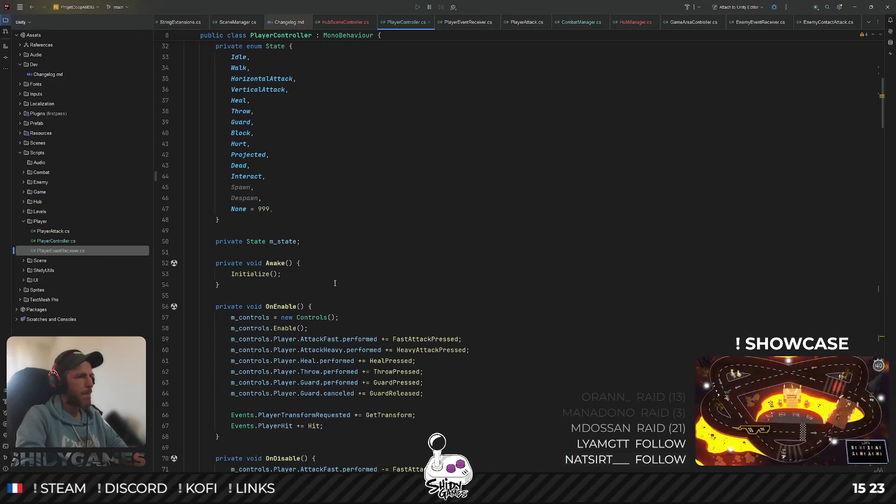
scroll(294, 281, down, 2)
Add m_isCombatMode = false; in Initialize() after the m_state reset
ctrl+click(257, 210)
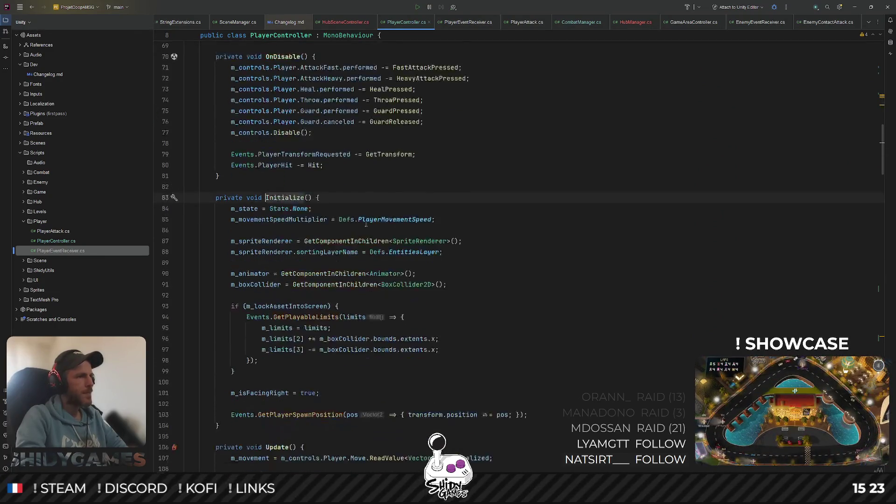
scroll(540, 238, down, 1)
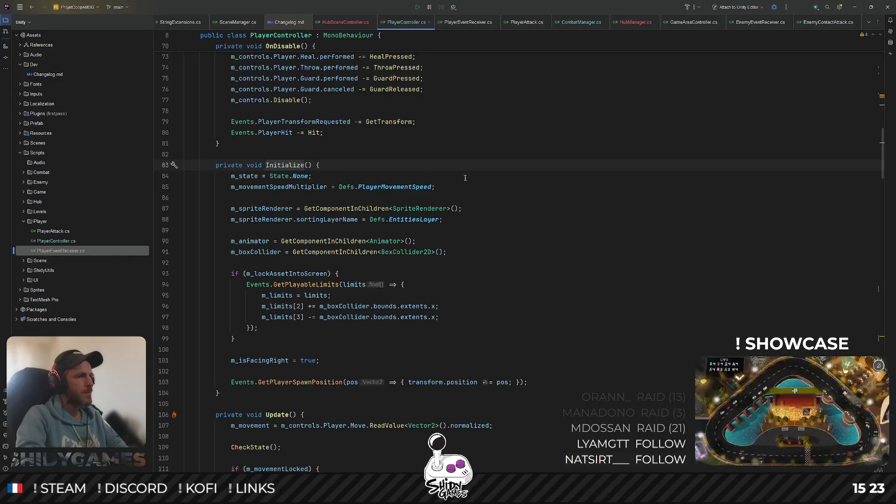
click(449, 175)
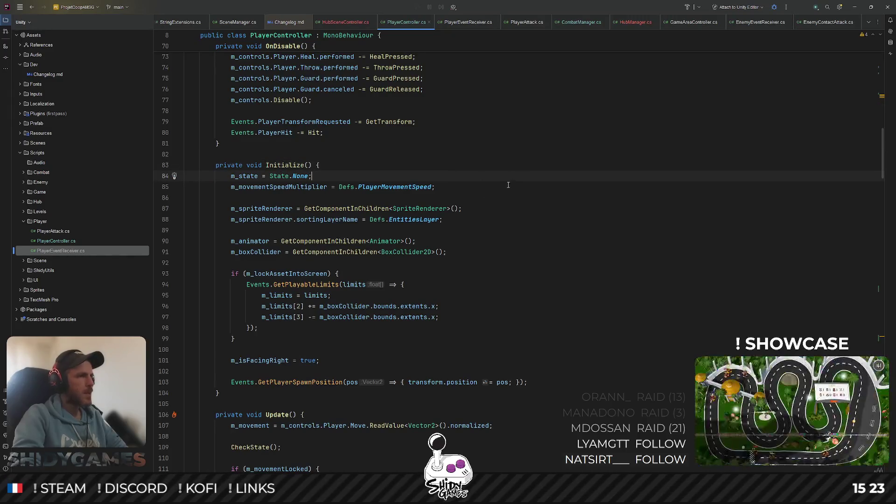
key(Return)
text(m_isCombatMode = false;)
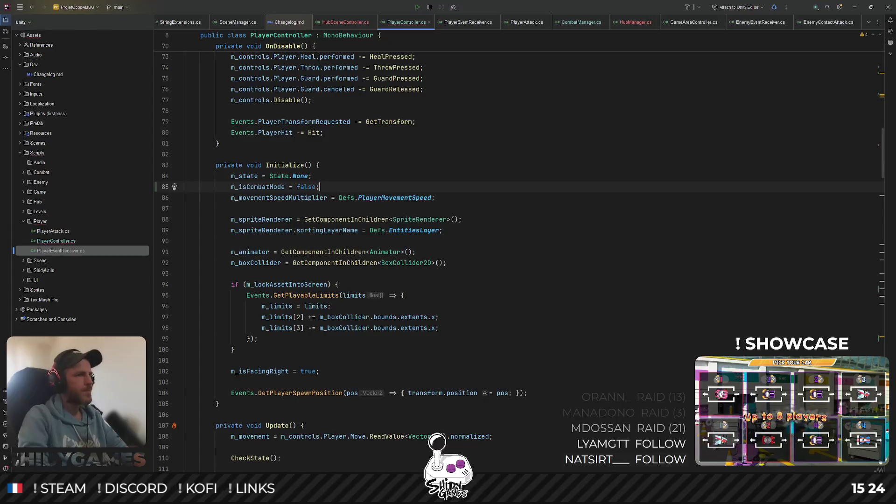
scroll(269, 89, down, 3)
scroll(528, 180, down, 7)
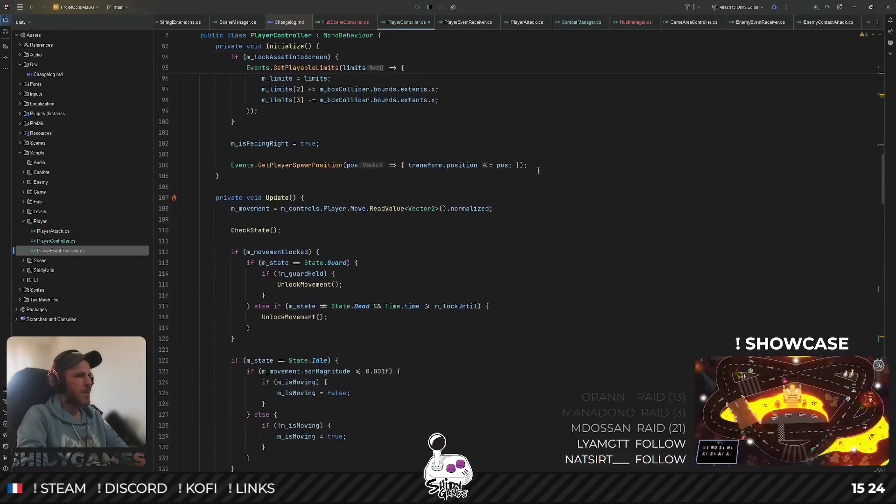
scroll(524, 178, down, 20)
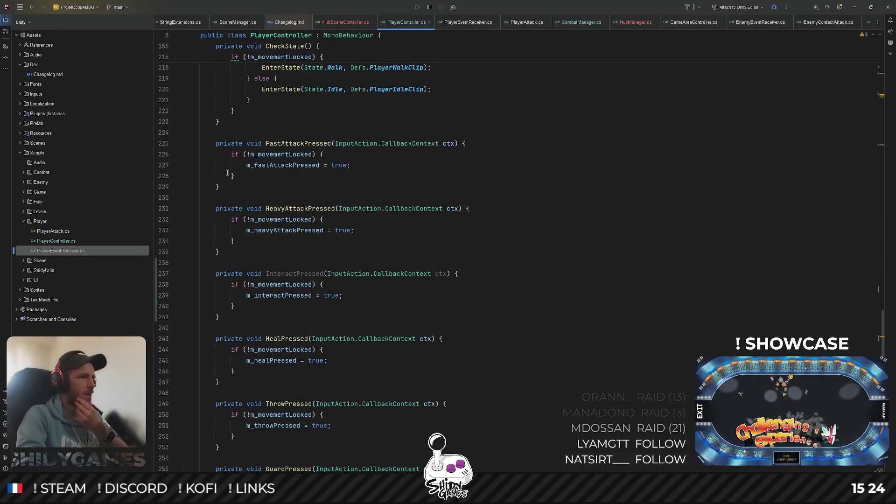
Add '&& m_isCombatMode' to the FastAttackPressed and HeavyAttackPressed conditions
scroll(385, 164, up, 2)
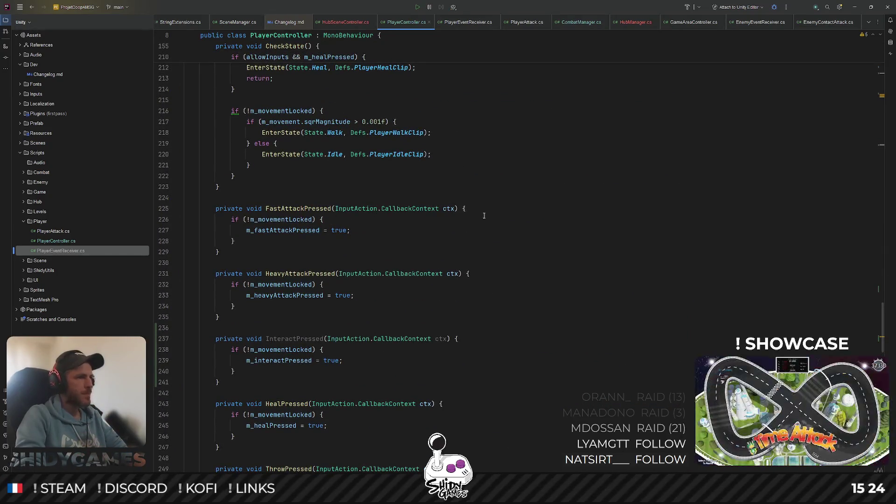
click(313, 219)
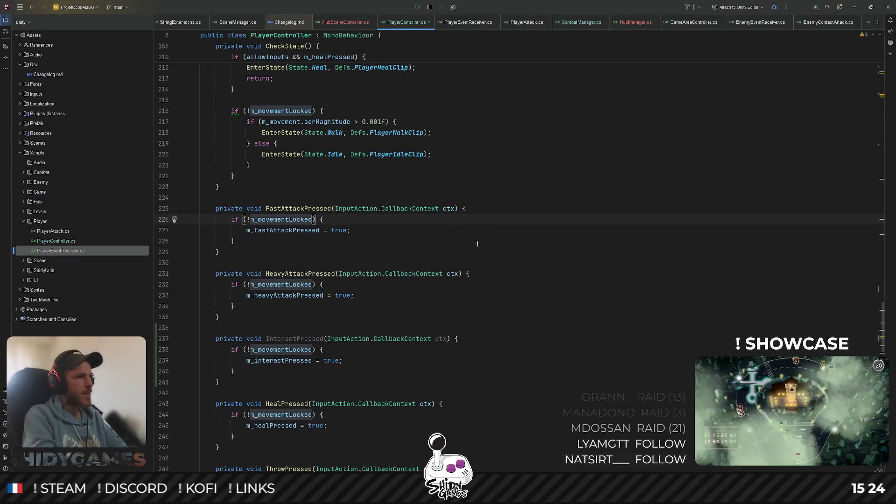
text(&& m_isCombatMode)
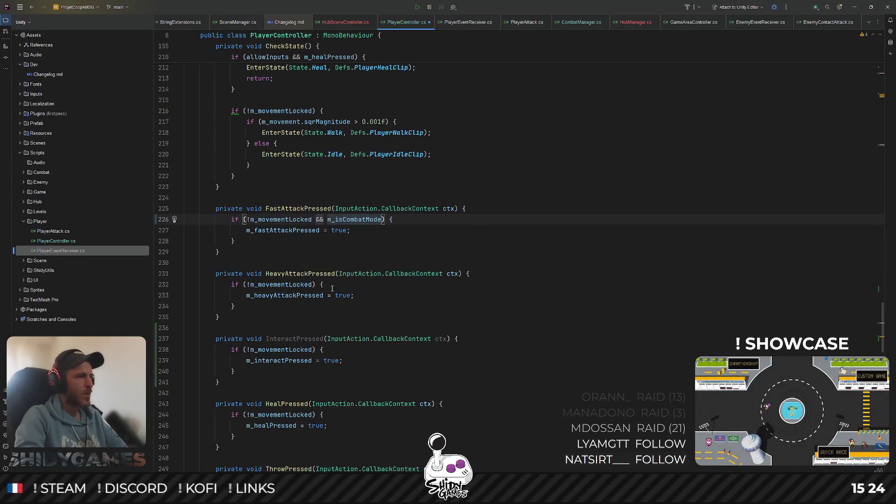
click(309, 285)
text(&& m_isCombatMode)
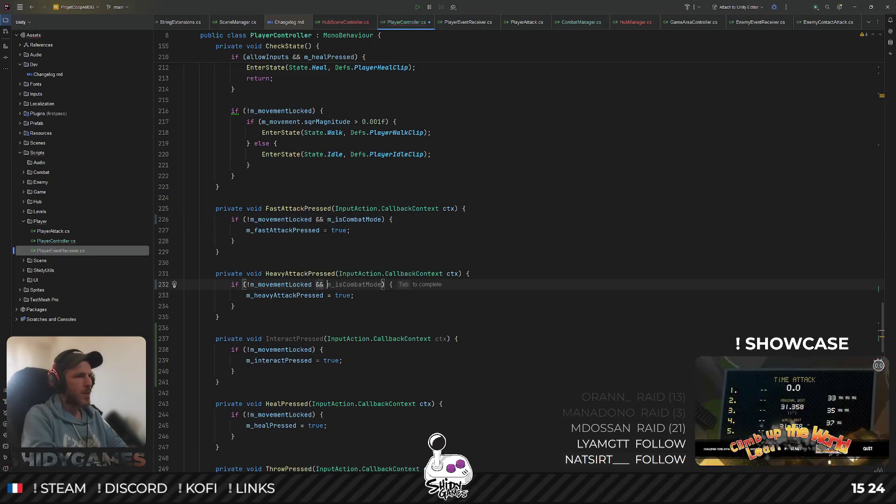
click(469, 254)
scroll(468, 253, down, 3)
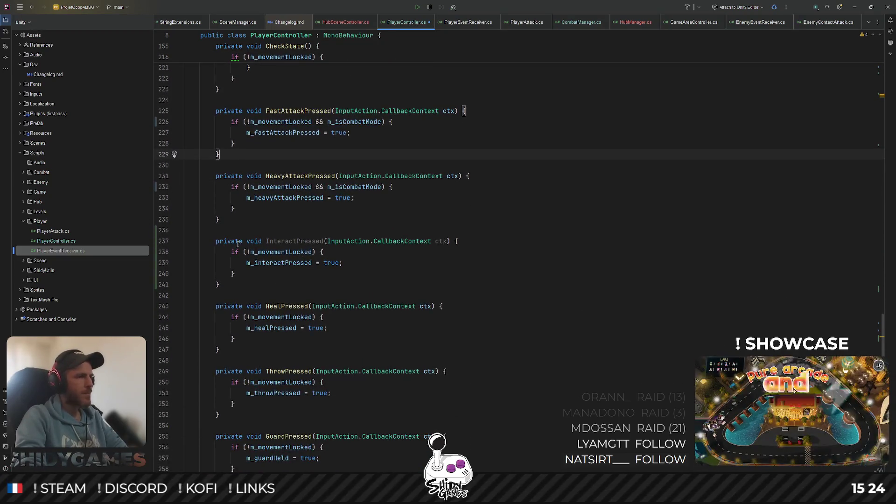
Add '& !m_isCombatMode' to InteractPressed and '&& m_isCombatMode' to the HealPressed condition
click(314, 253)
text(& !m_isCombatMode)
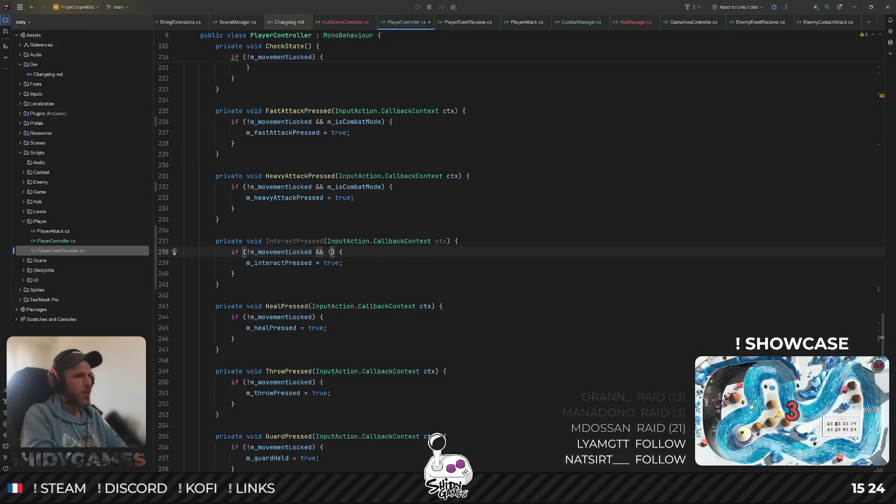
scroll(356, 246, down, 2)
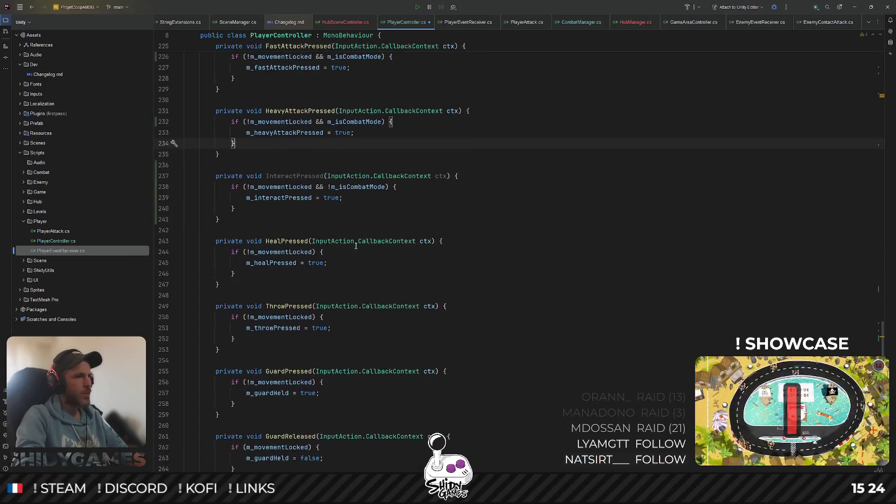
click(314, 252)
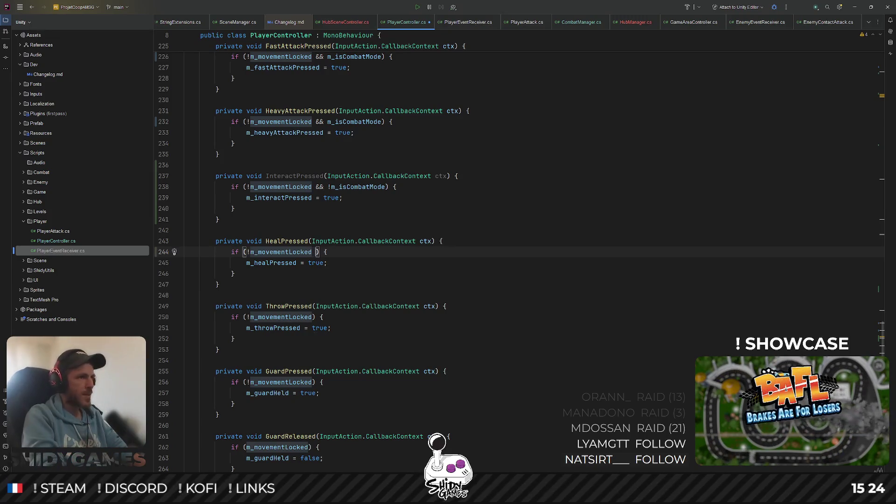
text(&& )
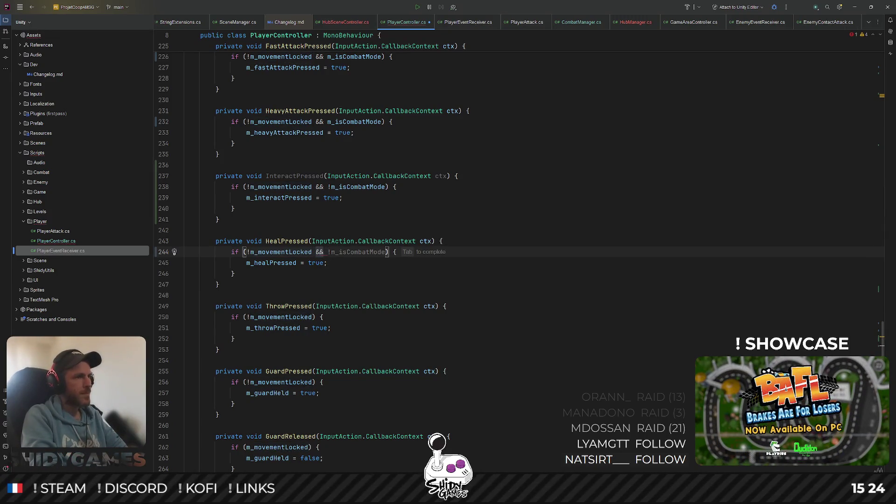
text(m_is)
key(Return)
scroll(499, 227, down, 1)
scroll(499, 226, down, 2)
Gate the ThrowPressed, GuardPressed and GuardReleased conditions on m_isCombatMode
click(312, 252)
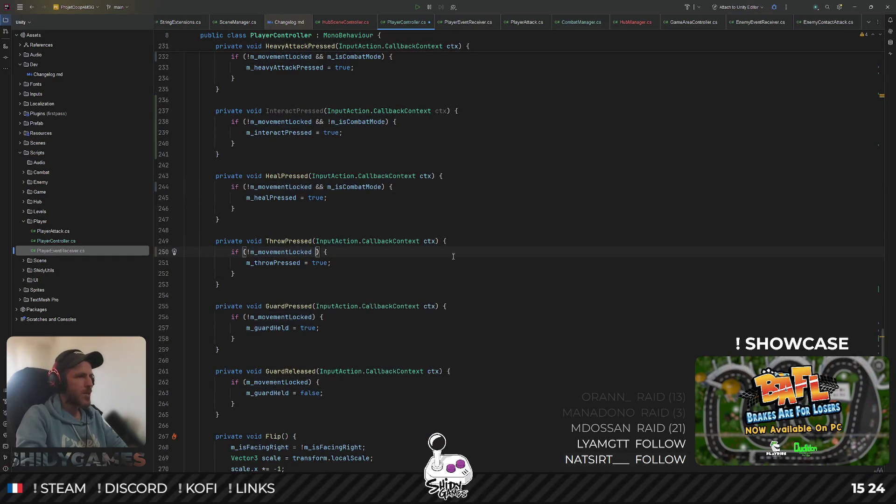
key(Tab)
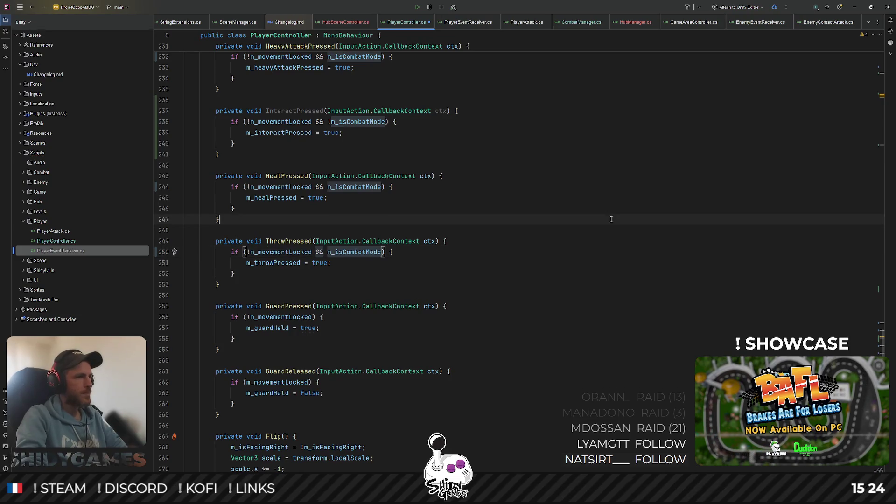
scroll(611, 219, down, 3)
click(318, 220)
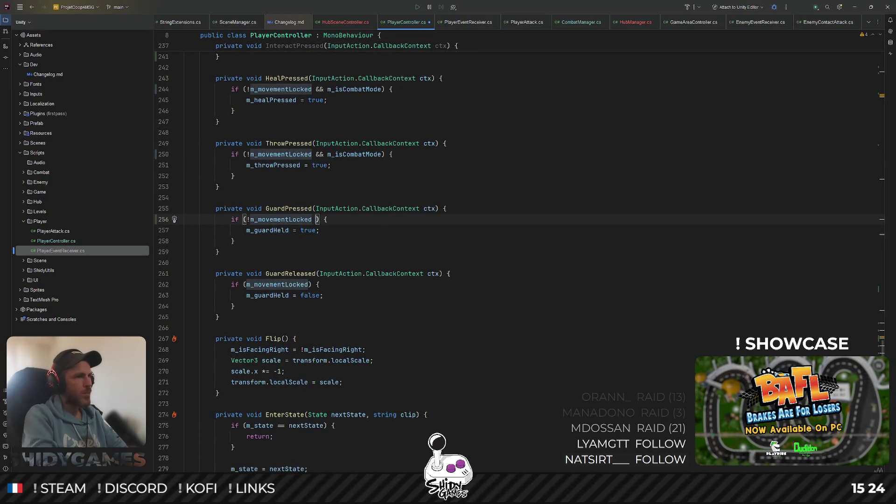
text(&&)
key(Tab)
click(310, 284)
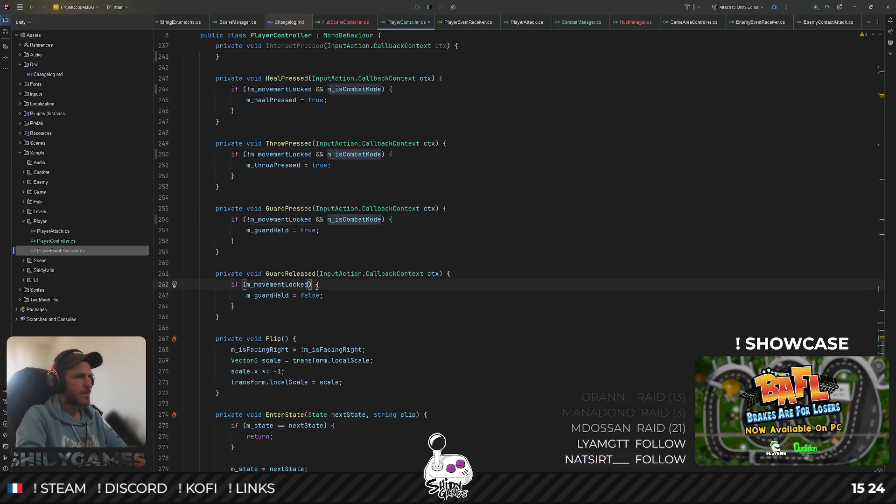
text(&& m_isCombatMode)
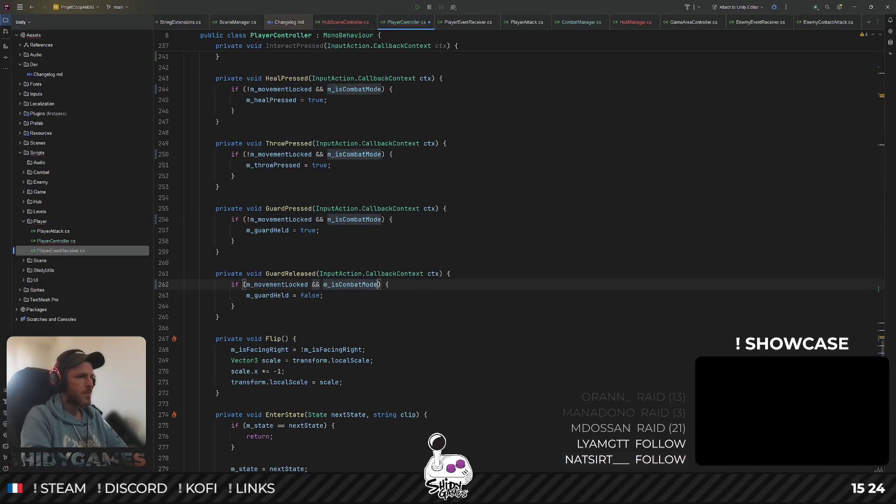
click(485, 252)
Scroll through the rest of PlayerController.cs and minimize Rider to reveal Unity
scroll(485, 267, down, 3)
scroll(333, 227, down, 5)
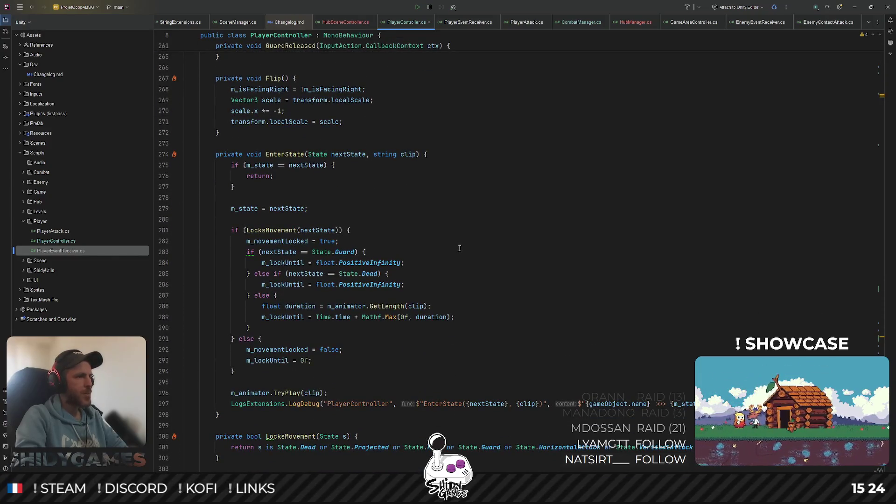
scroll(459, 248, down, 2)
scroll(467, 232, down, 10)
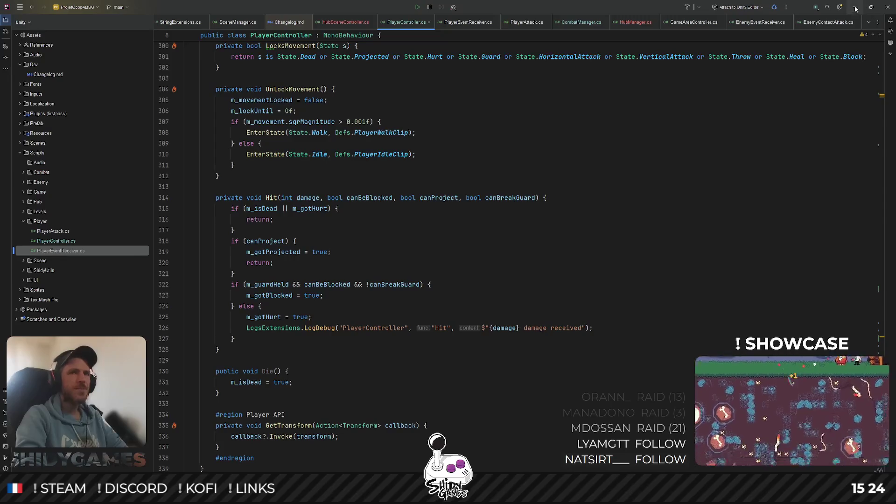
scroll(480, 224, up, 17)
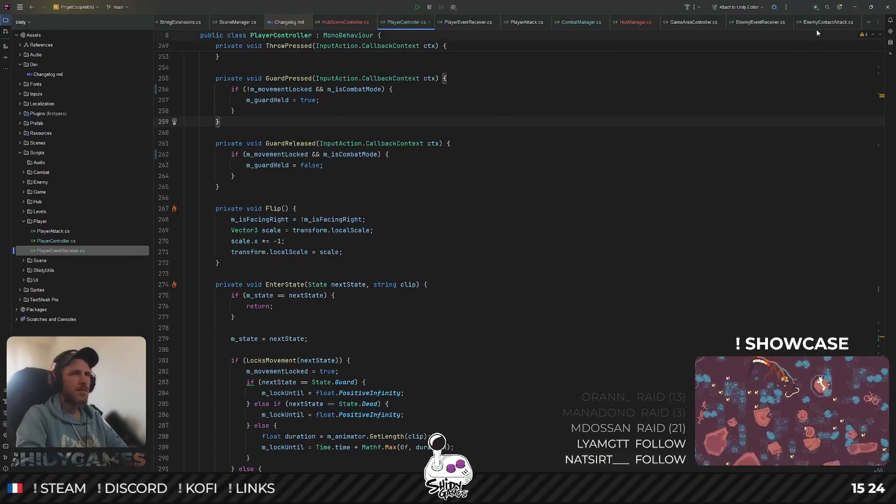
click(855, 7)
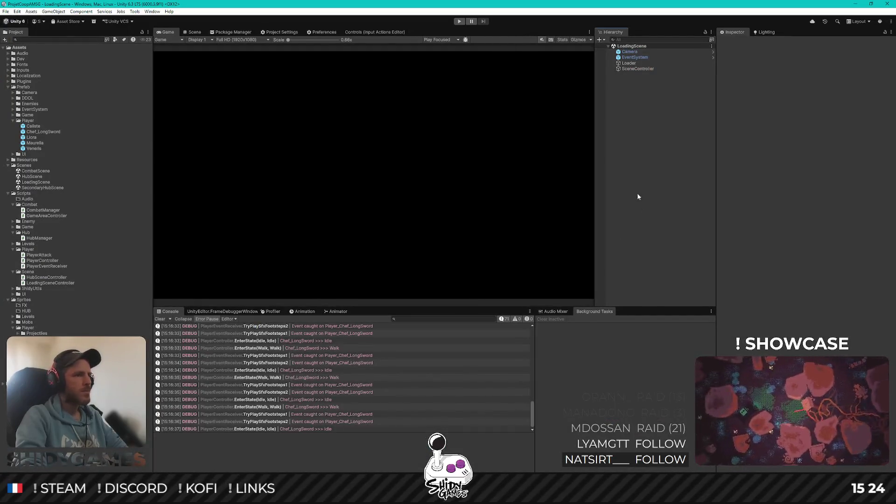
Clear the Console and start play mode, choosing Jouer to begin a new game
click(162, 320)
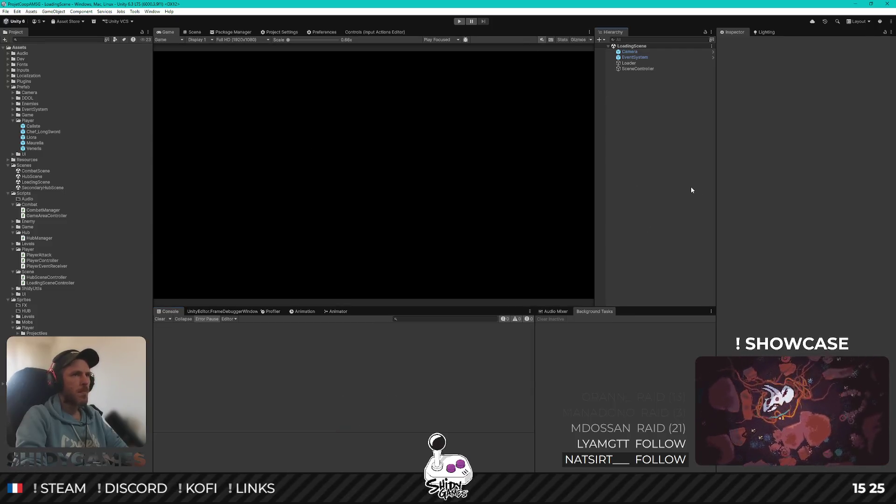
click(459, 21)
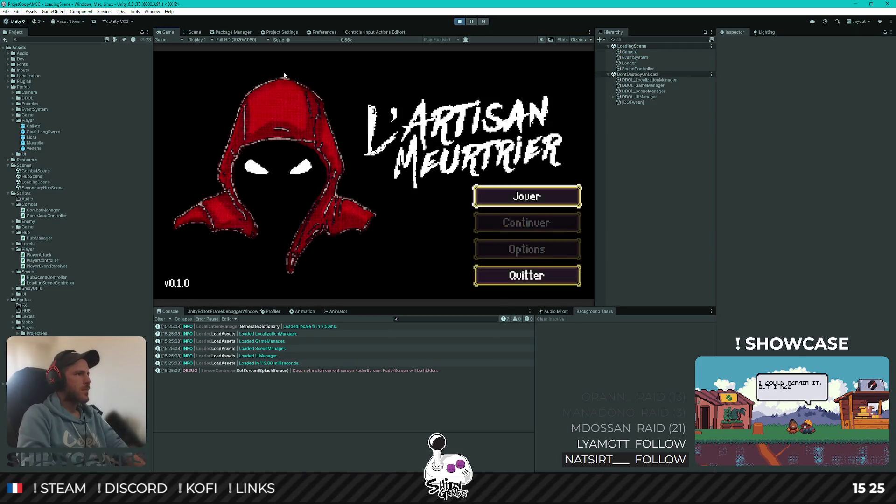
key(Return)
Walk the character right and left with D and A, then stop play mode
key(d)
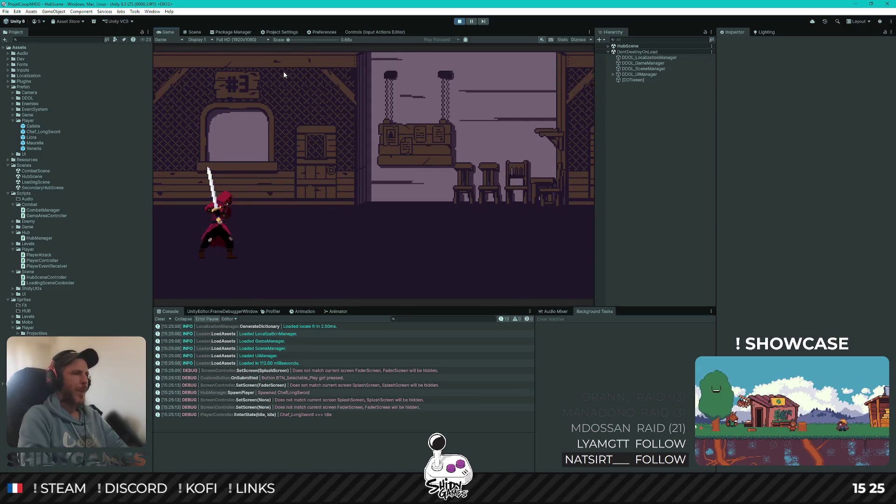
key(d)
key(d)
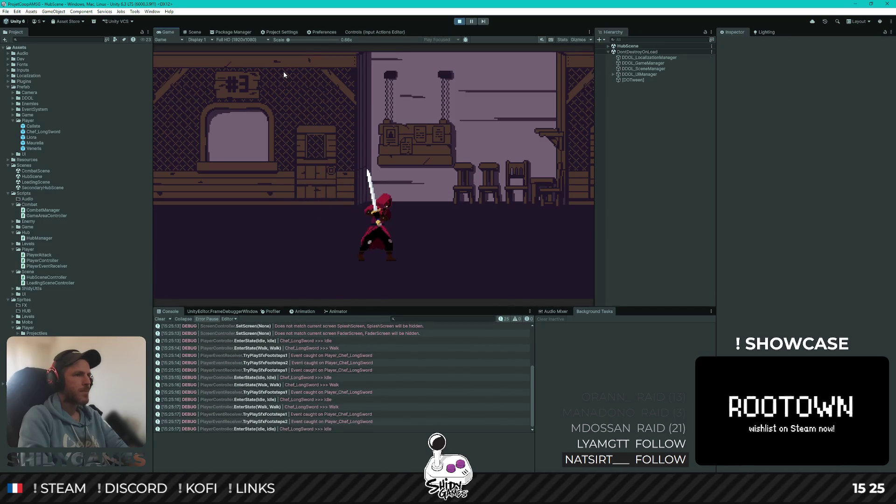
key(d)
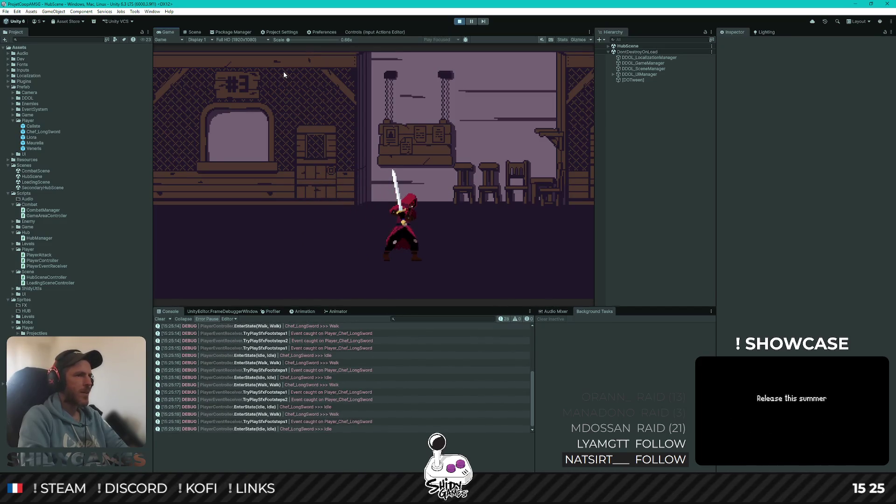
key(a)
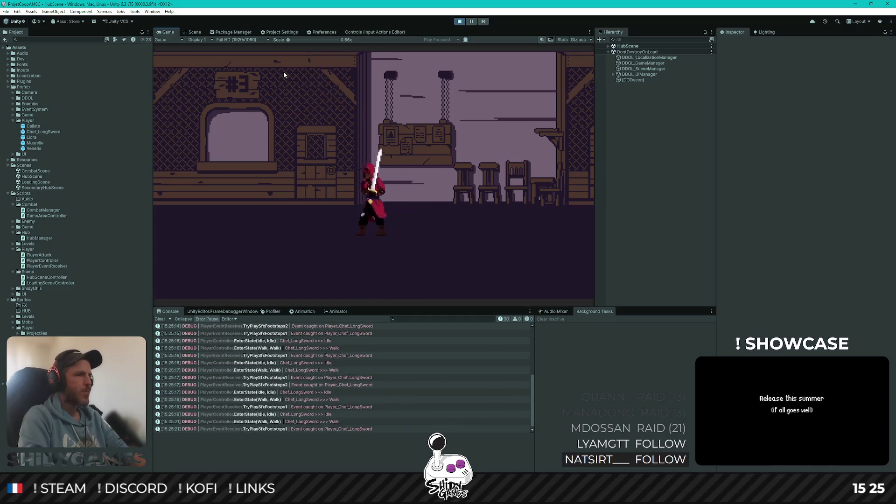
key(d)
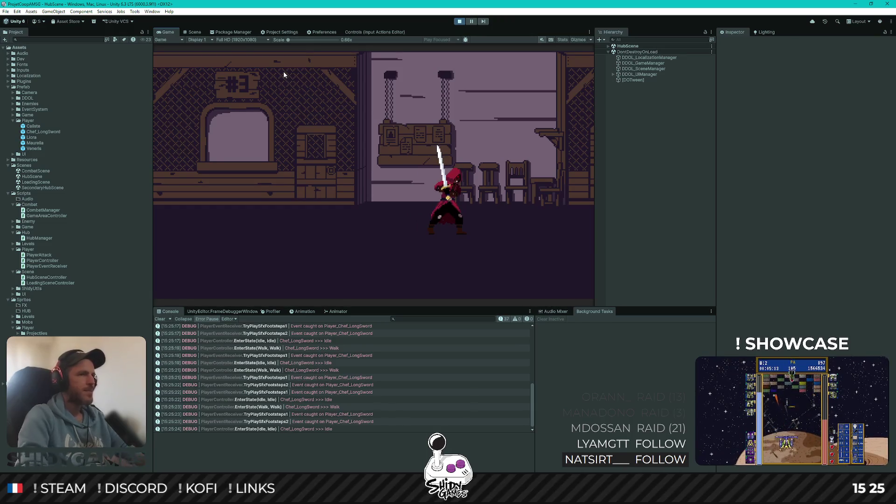
click(459, 21)
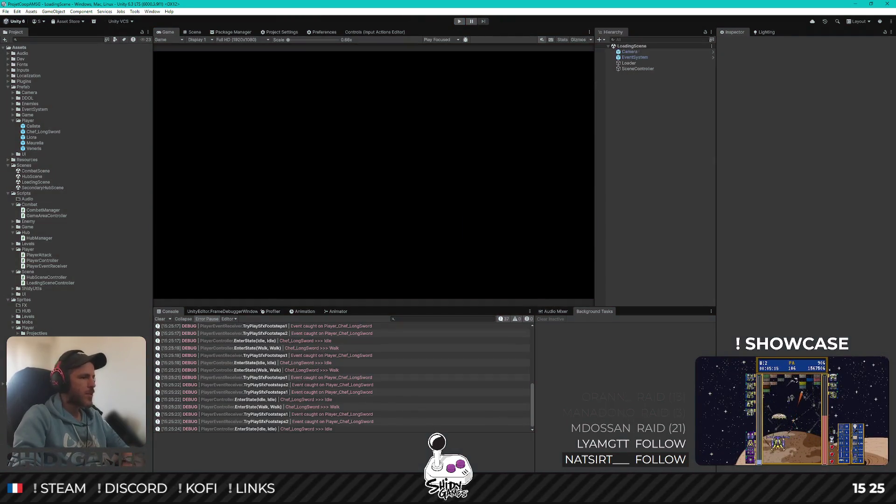
key(alt+Tab)
scroll(409, 162, up, 20)
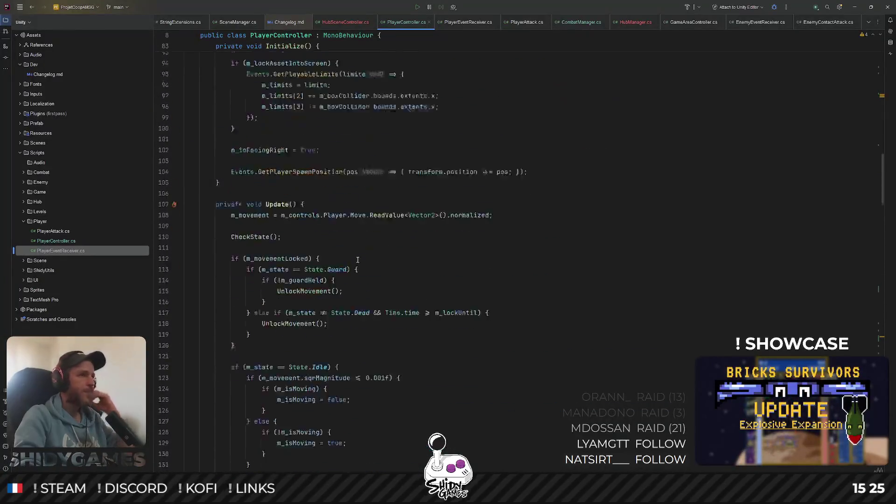
Subscribe InteractPressed to Player.Interact.performed in OnEnable and unsubscribe it with -= in OnDisable
scroll(356, 256, down, 3)
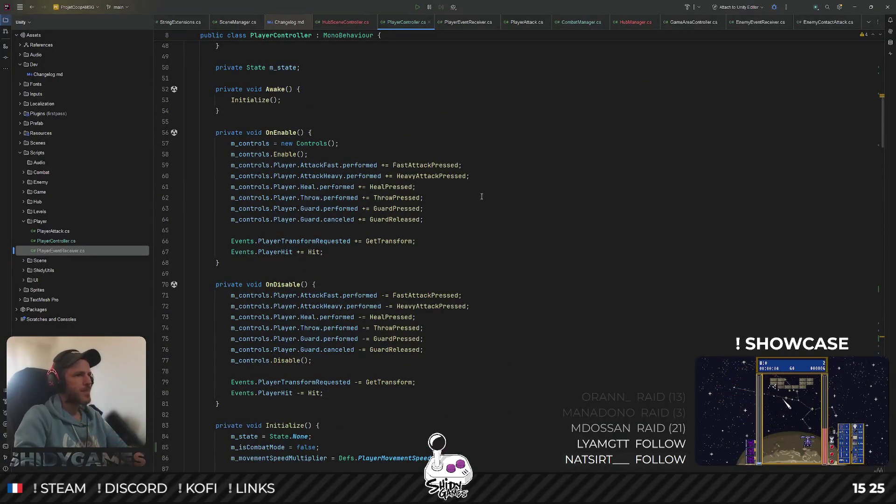
key(Return)
text(m_controls.)
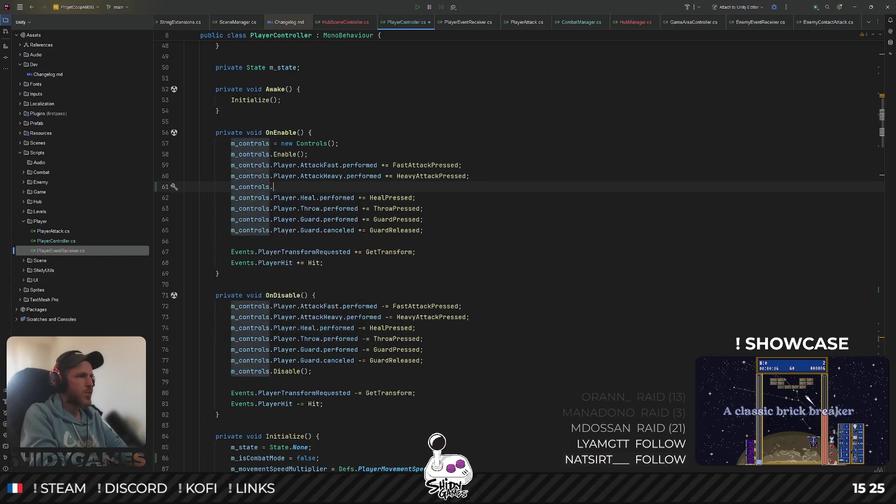
text(Player.Interact.performed += InteractPressed;)
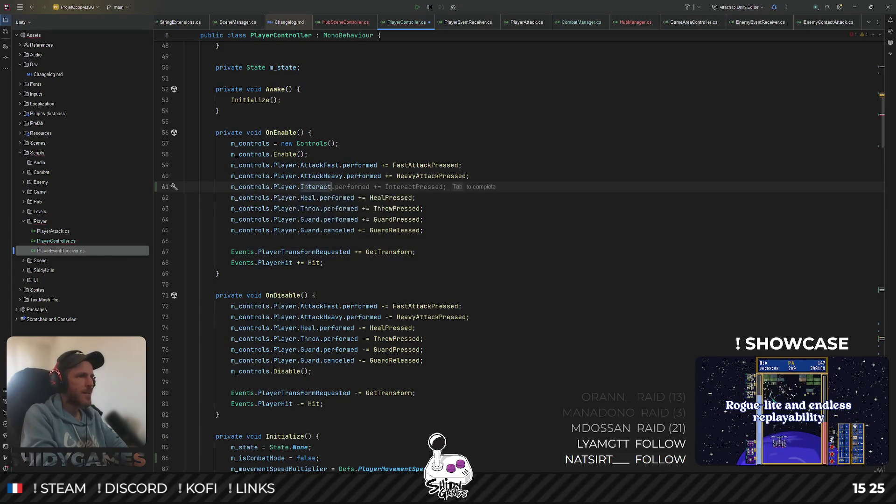
key(ctrl+c)
key(Down)
key(Down)
key(Down)
key(ctrl+v)
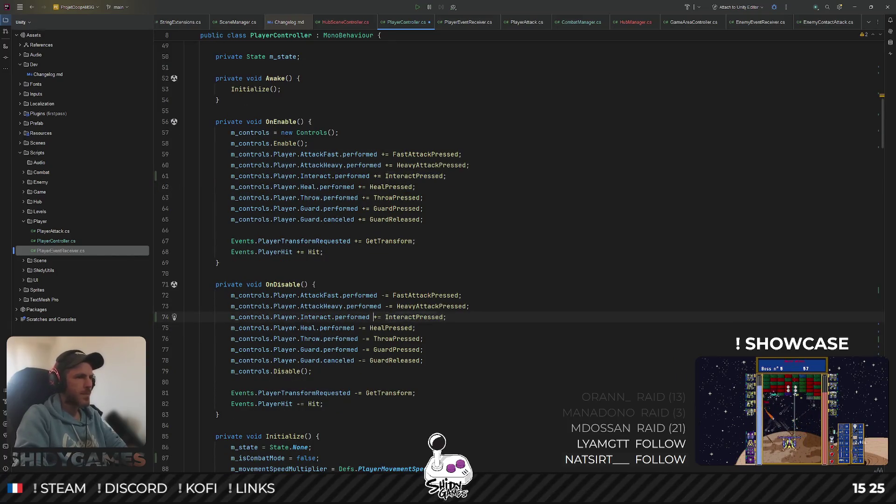
click(376, 317)
key(BackSpace)
text(-)
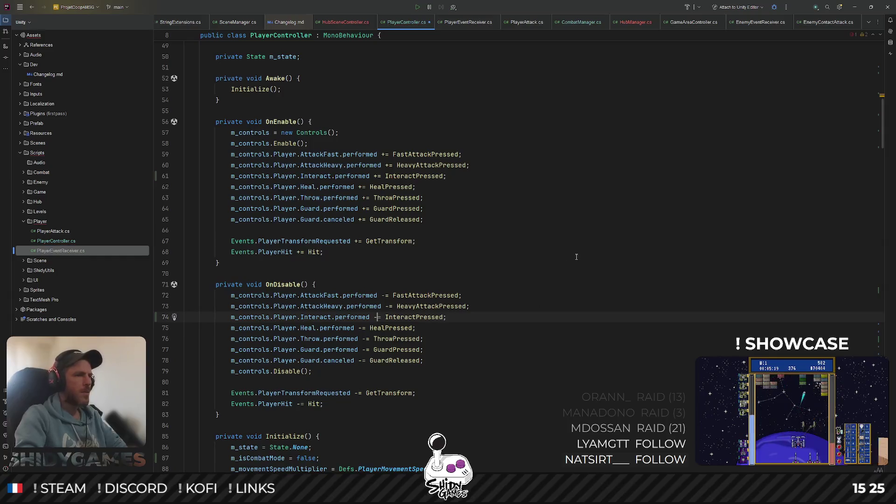
key(alt+Tab)
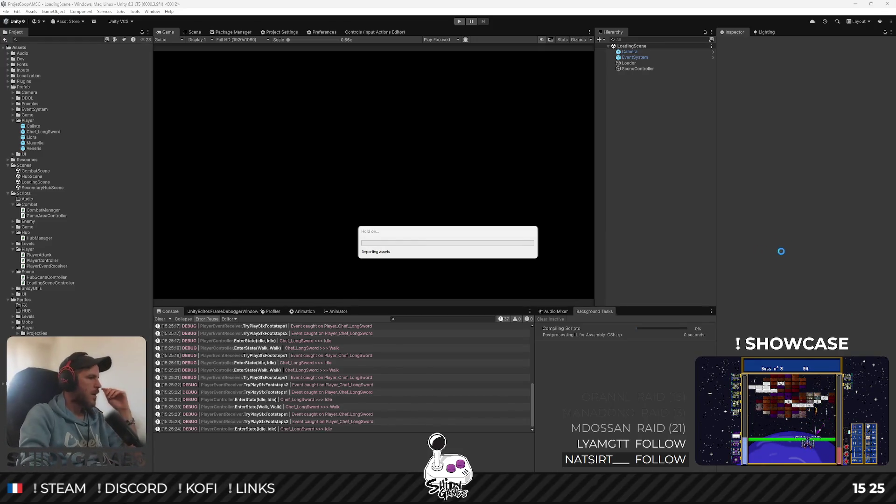
Start play mode, choose Jouer, and walk the character right and left
click(461, 21)
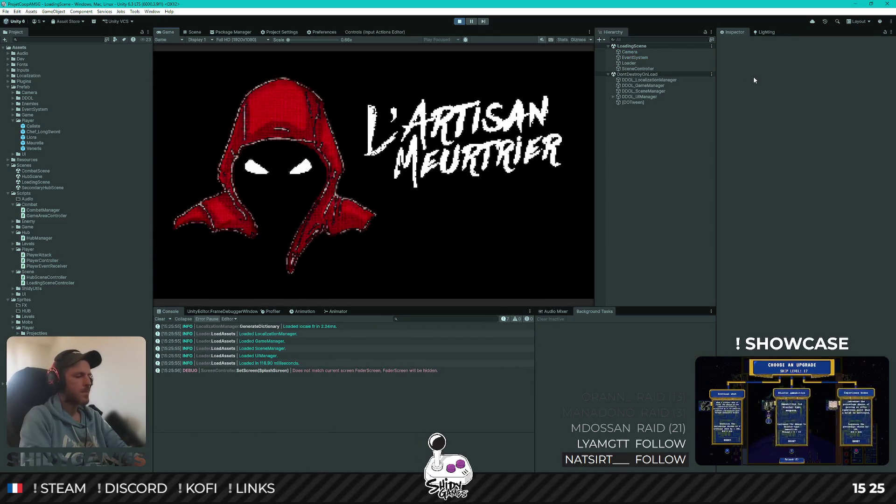
key(Return)
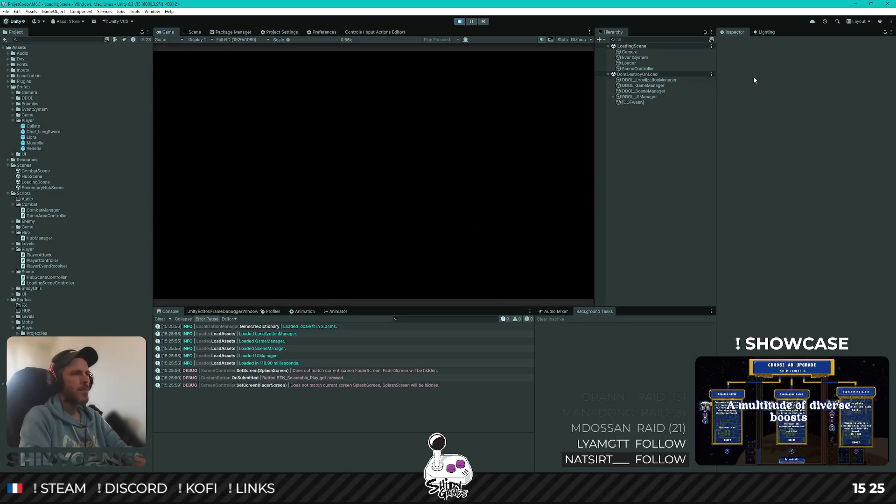
key(d)
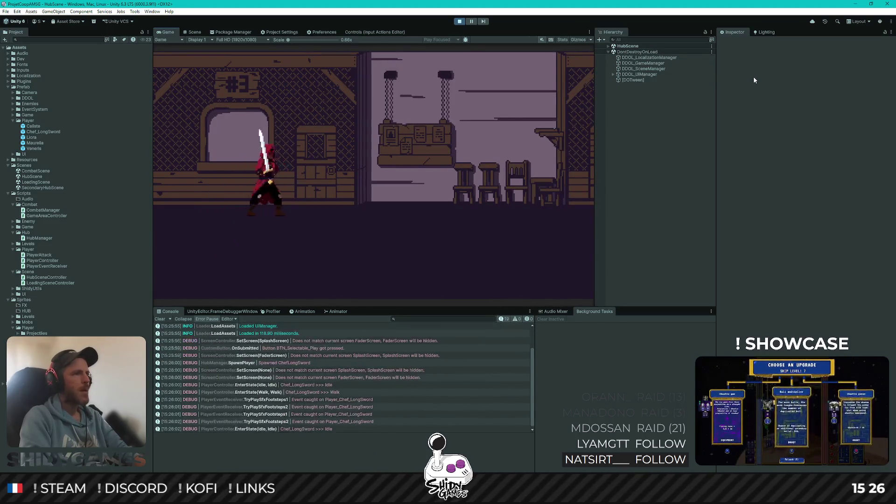
key(d)
key(a)
key(a)
Press E repeatedly while walking to trigger the Interact state, then stop play mode
key(e)
key(e)
key(d)
key(e)
key(e)
key(e)
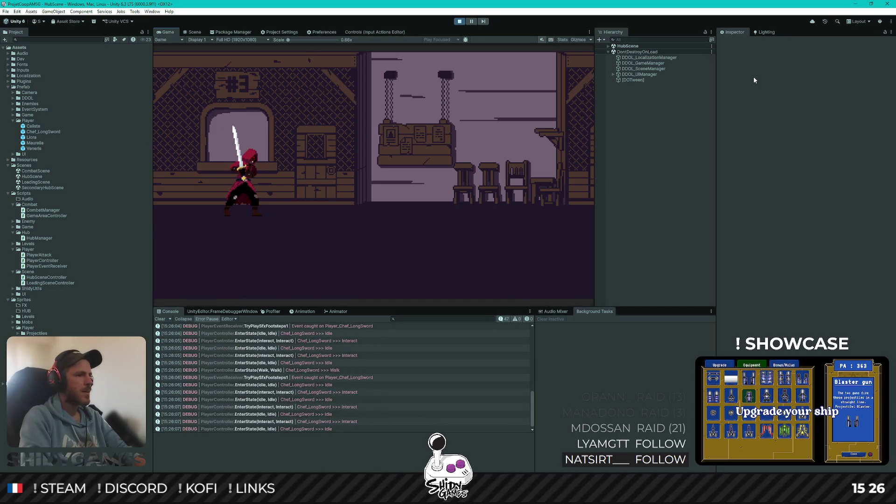
key(a)
key(e)
key(e)
key(e)
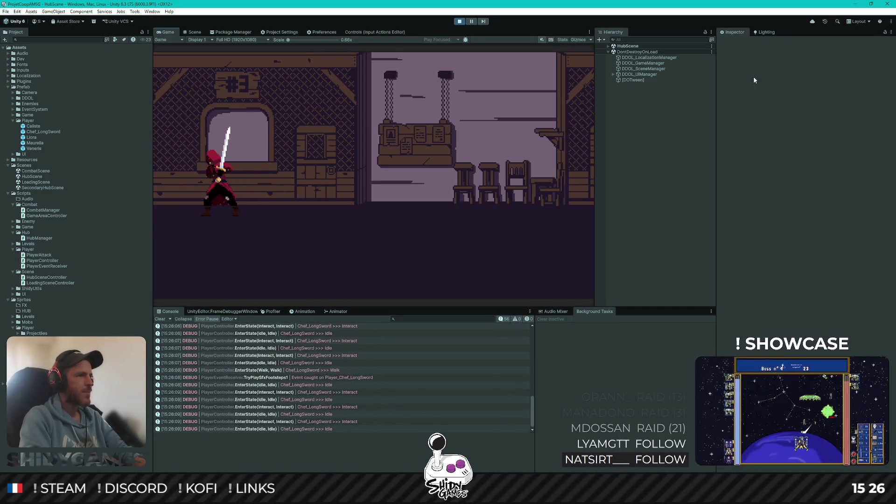
key(e)
key(d)
key(e)
key(e)
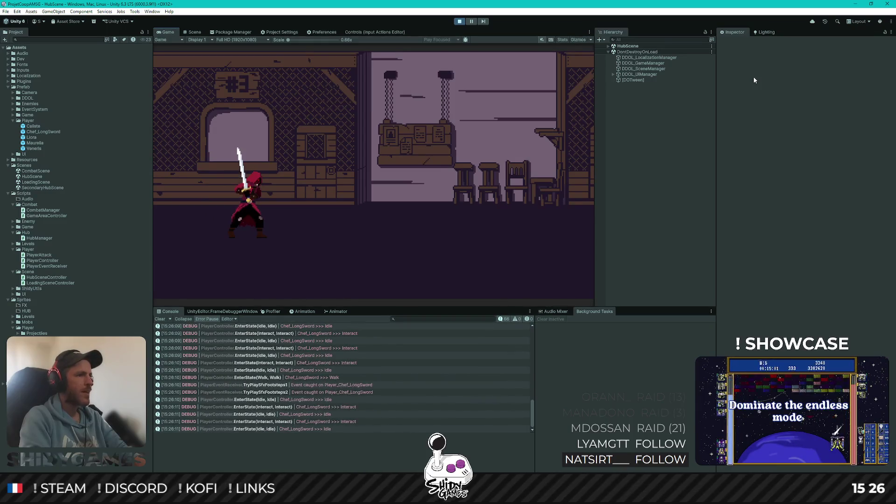
key(a)
key(e)
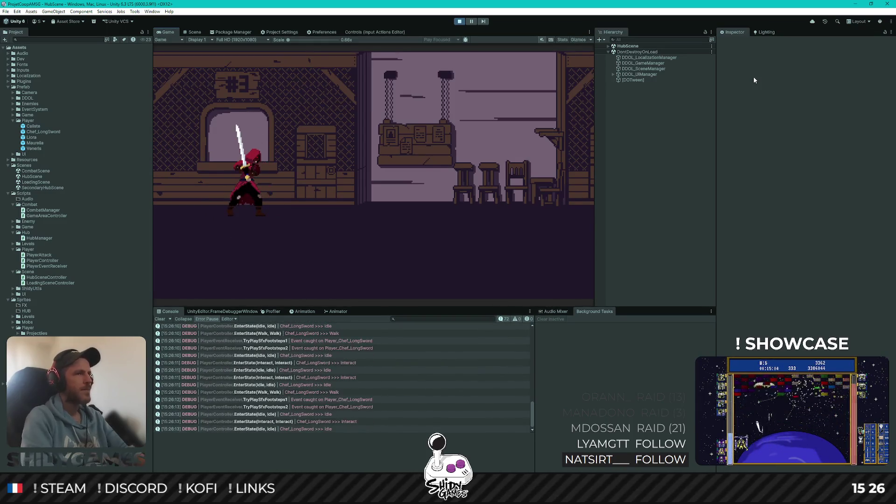
click(459, 21)
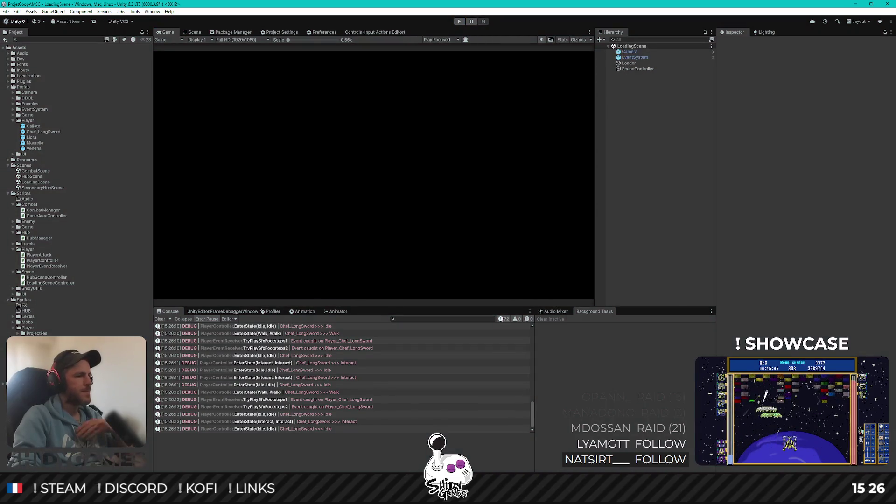
key(alt+Tab)
Follow InteractPressed to the m_interactPressed field and find its use on line 202
key(Down)
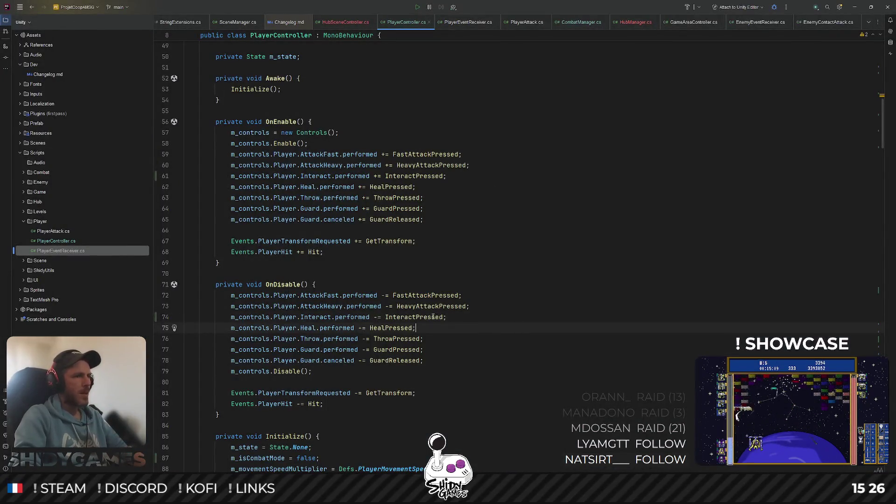
ctrl+click(435, 317)
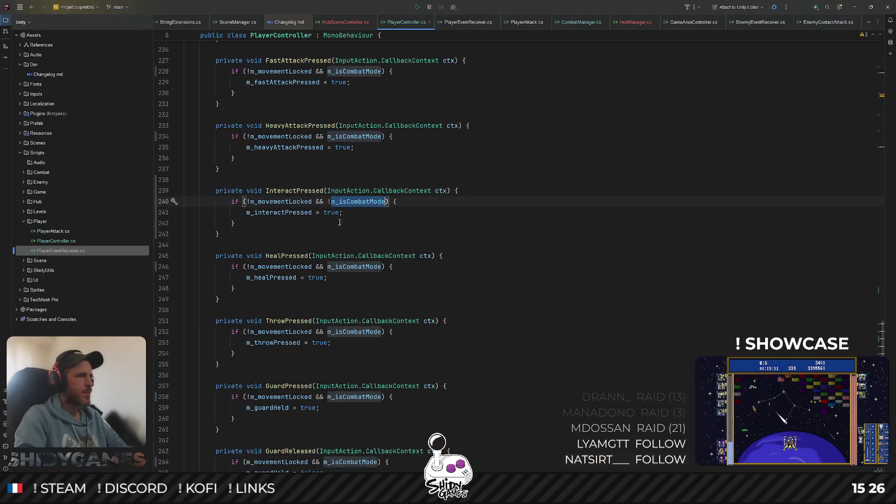
ctrl+click(280, 213)
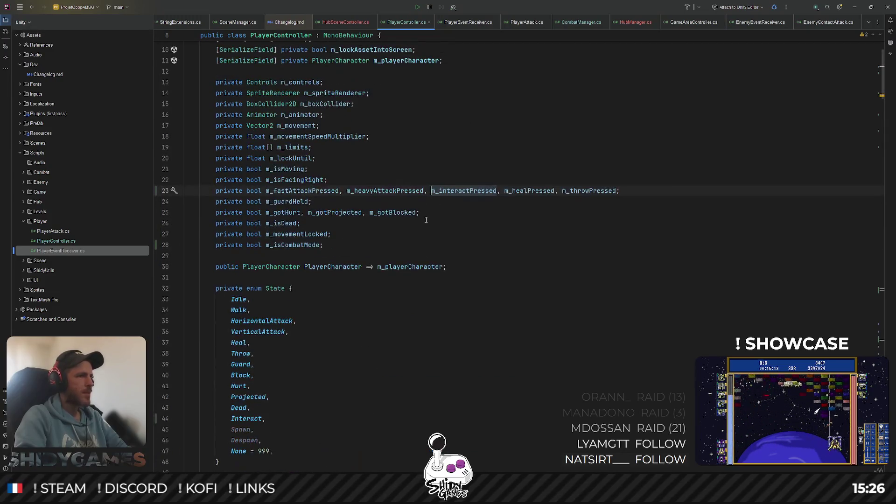
ctrl+click(456, 192)
double_click(496, 190)
key(ctrl+f)
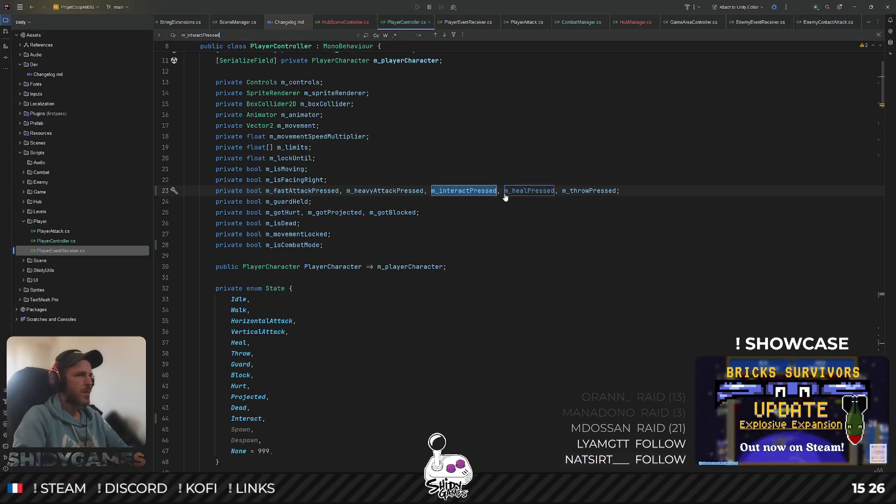
key(Return)
key(Escape)
click(503, 218)
Go to EnterState and inspect its LocksMovement check, TryPlay call and clip usages
ctrl+click(259, 219)
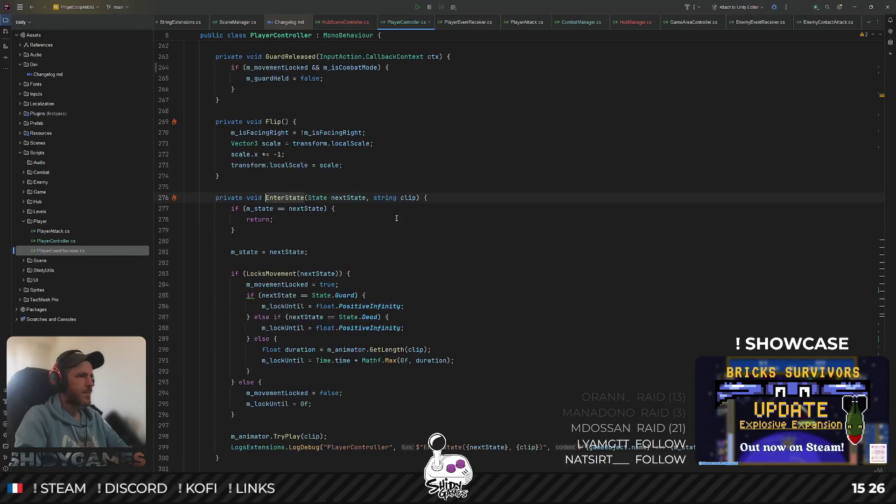
scroll(369, 223, down, 2)
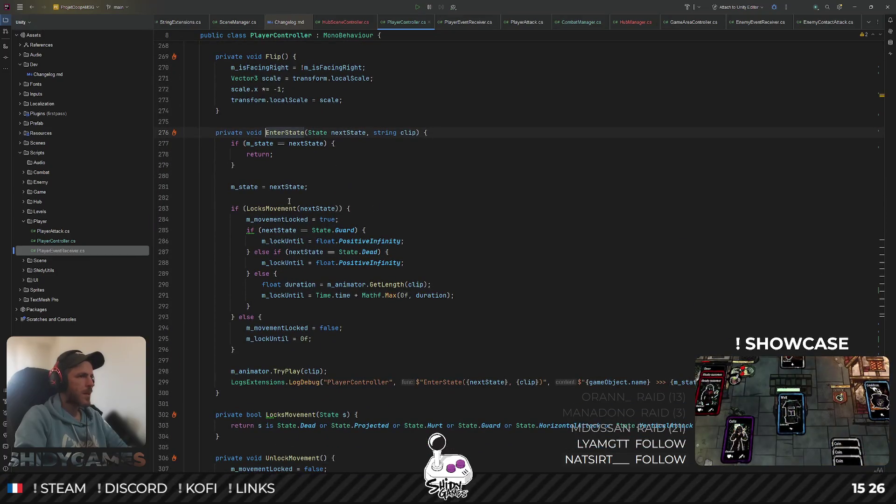
scroll(288, 202, down, 1)
click(295, 176)
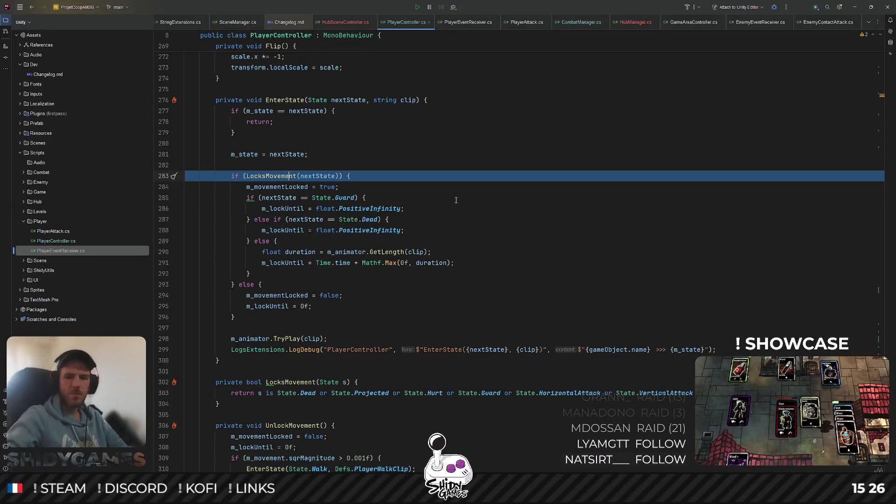
click(290, 338)
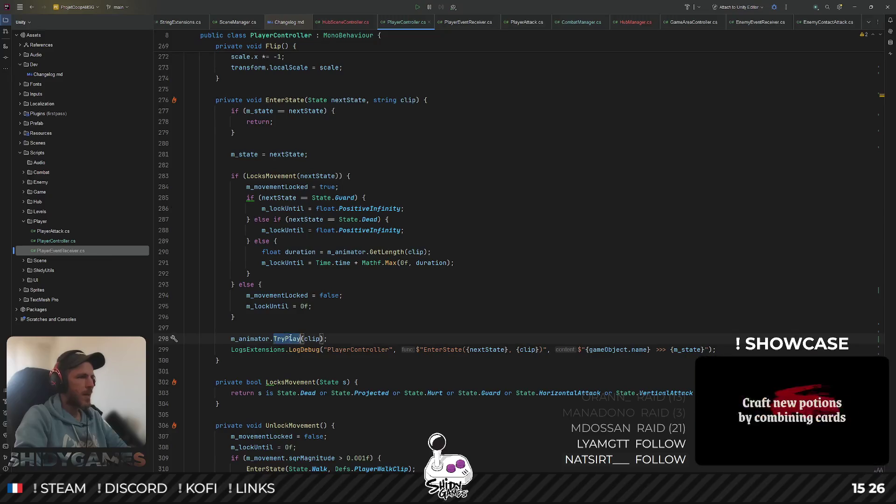
click(315, 339)
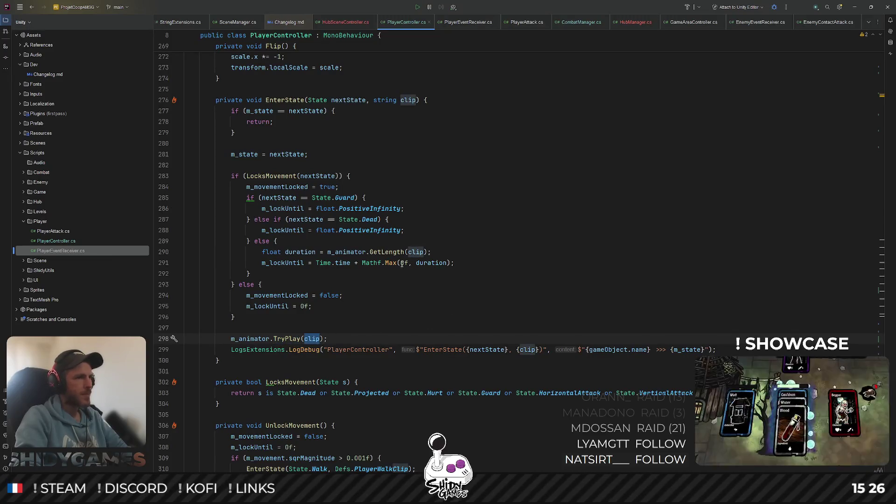
click(394, 252)
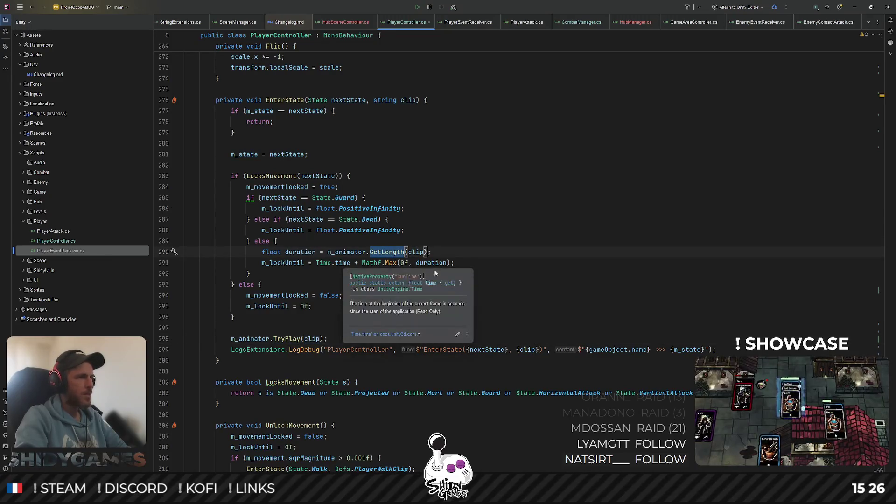
Step through the movement-lock else branch, lines 288 to 297
click(551, 239)
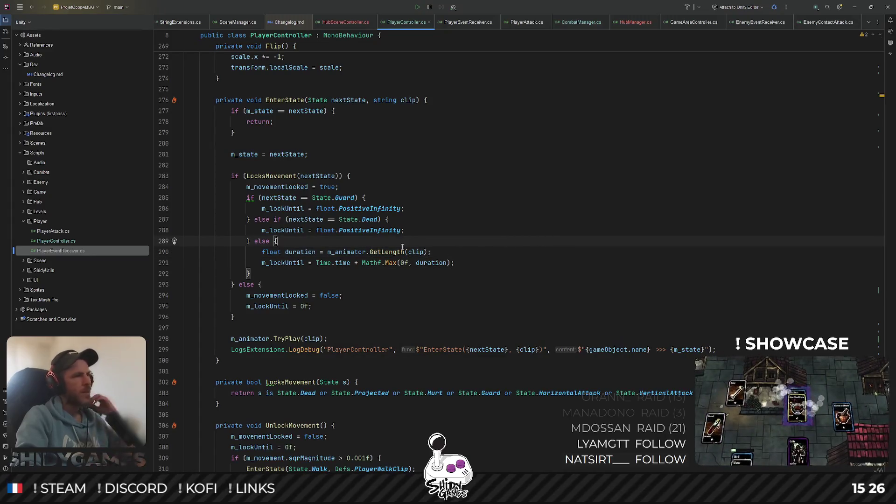
key(Up)
key(End)
key(Down)
key(Down)
key(Down)
scroll(290, 297, down, 1)
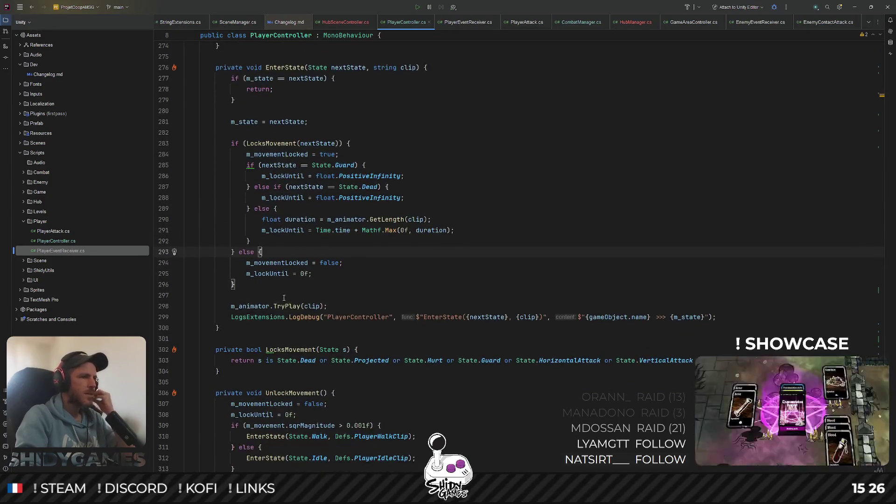
click(401, 294)
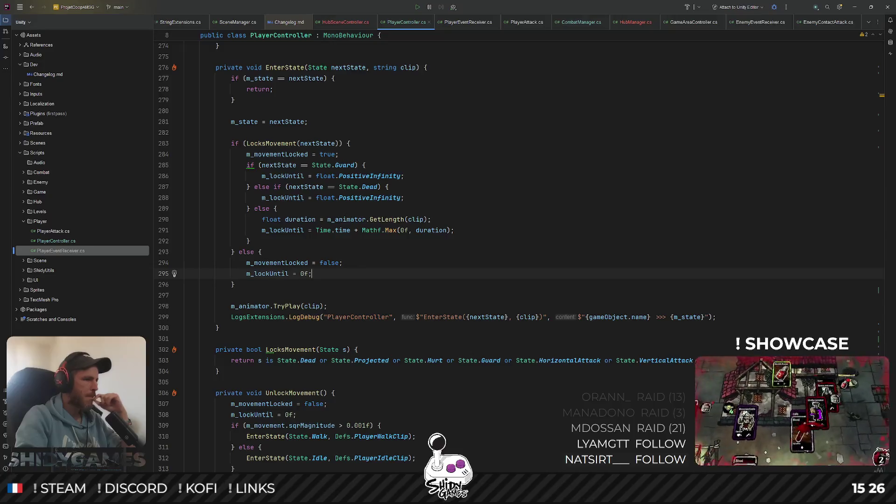
key(alt+Tab)
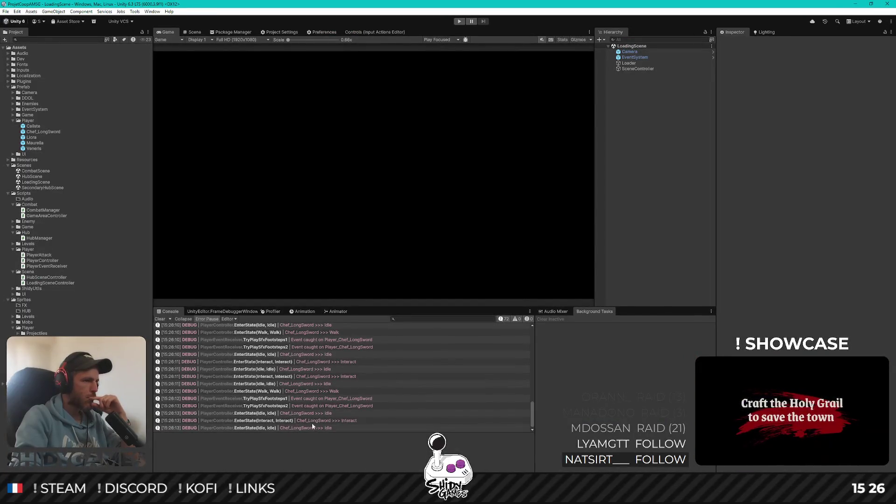
View the stack trace of the EnterState(Interact, Interact) Console entry and pause the Inspector preview
click(331, 420)
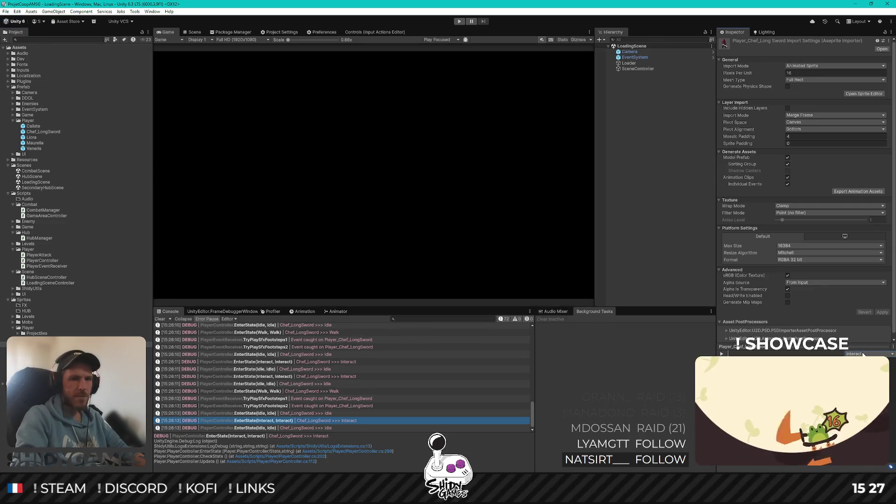
click(722, 353)
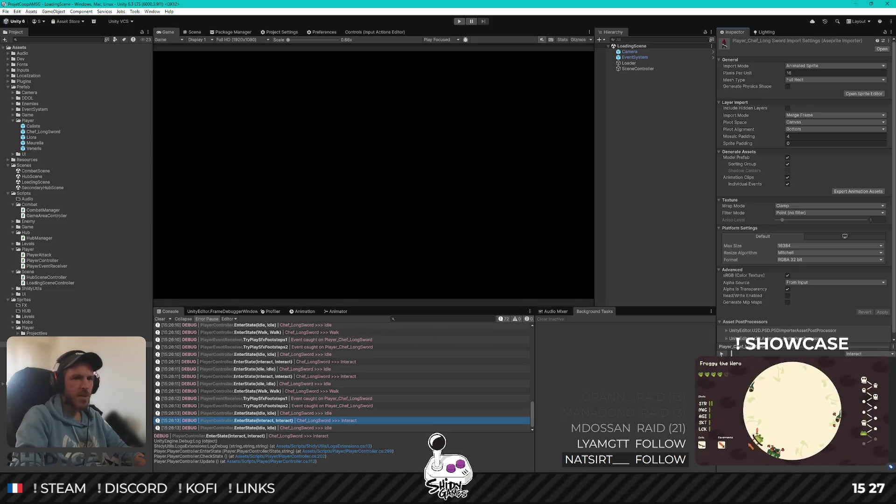
key(alt+Tab)
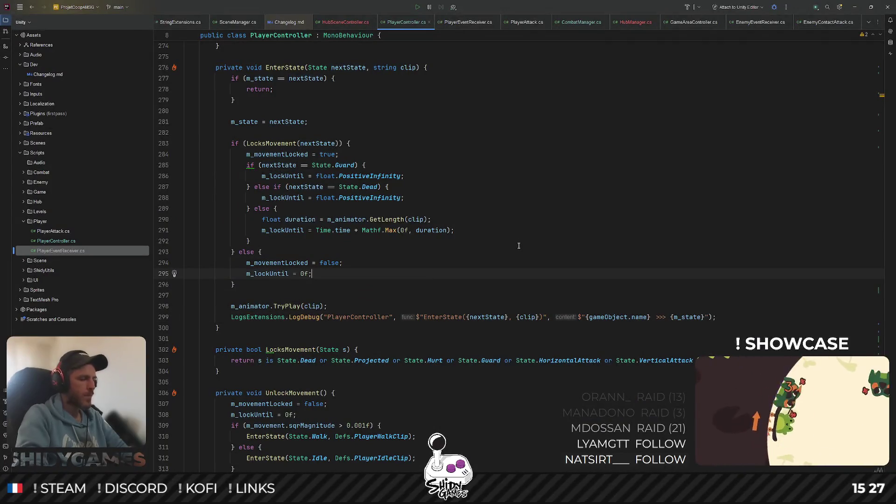
Open Defs.cs via file search and jump to where PlayerInteractClip is used
key(ctrl+shift+n)
text(d)
key(Return)
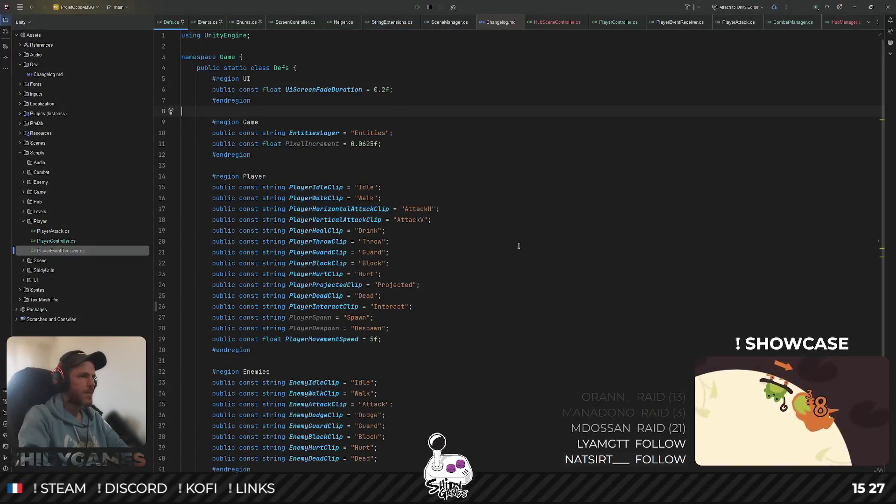
double_click(390, 307)
double_click(324, 307)
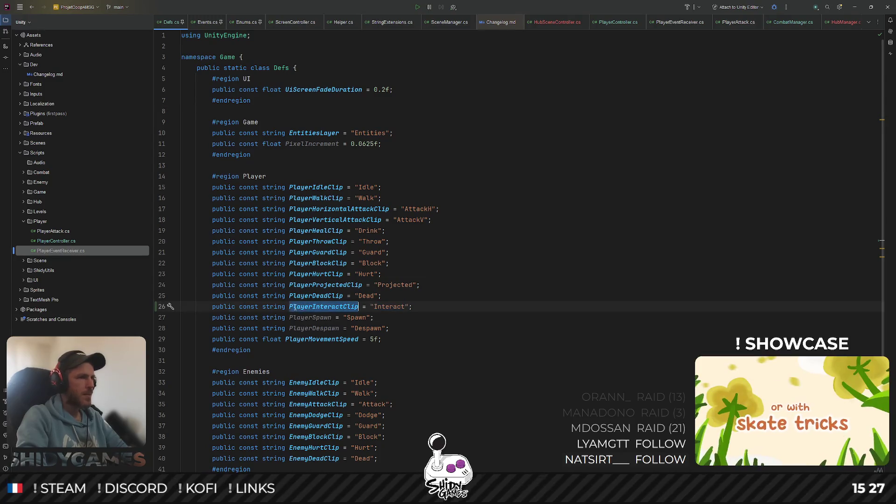
click(336, 306)
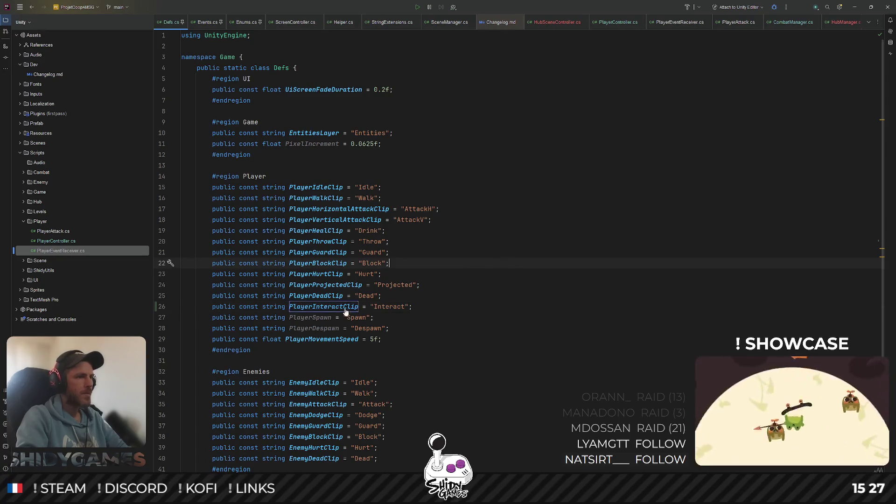
ctrl+click(323, 307)
Go to the m_interactPressed declaration and find its occurrences in the file
click(284, 191)
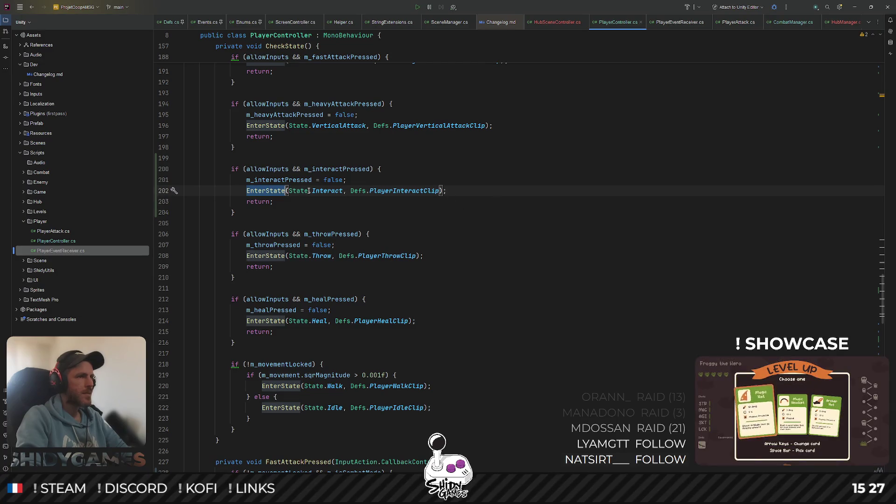
double_click(337, 168)
scroll(467, 173, up, 3)
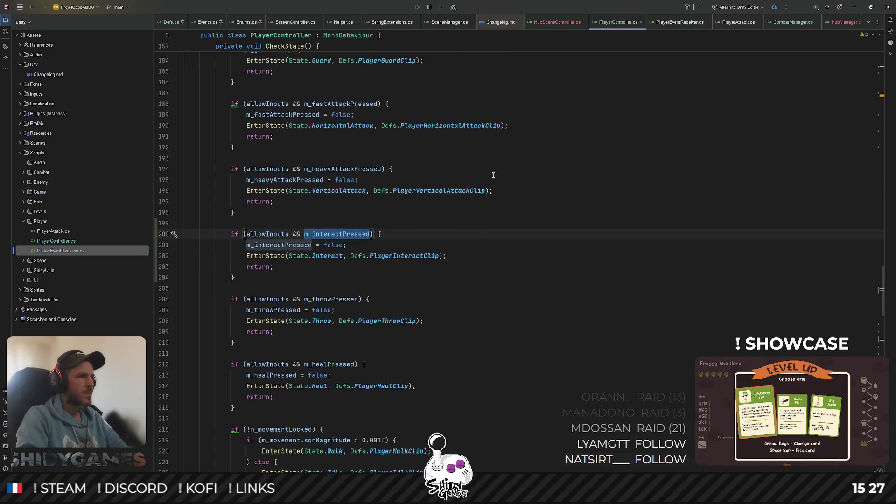
scroll(486, 178, up, 3)
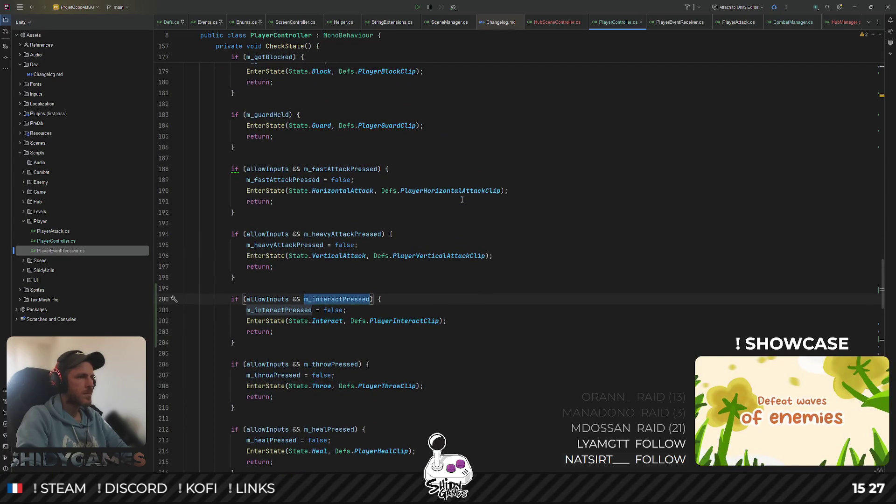
ctrl+click(340, 300)
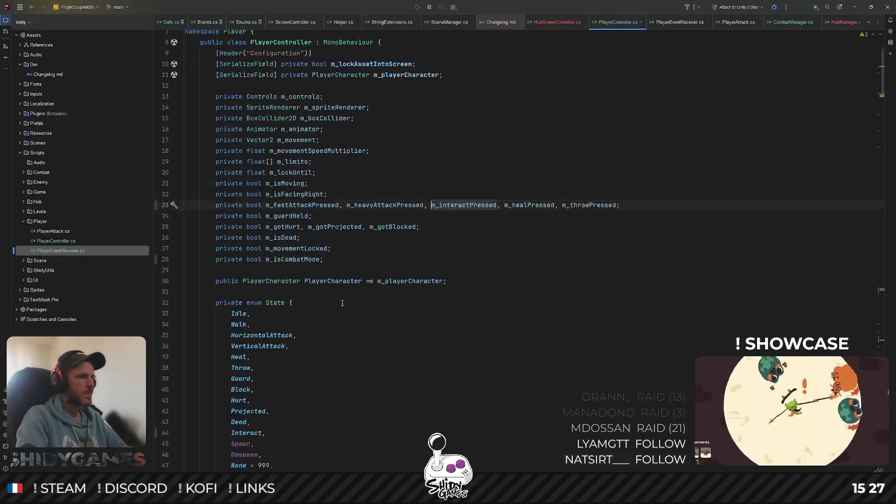
double_click(459, 205)
key(ctrl+f)
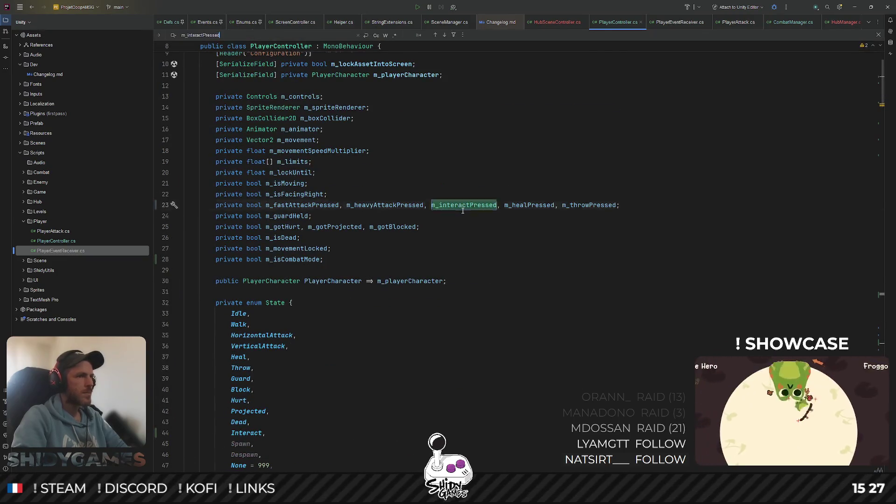
key(Return)
key(Return)
key(Return)
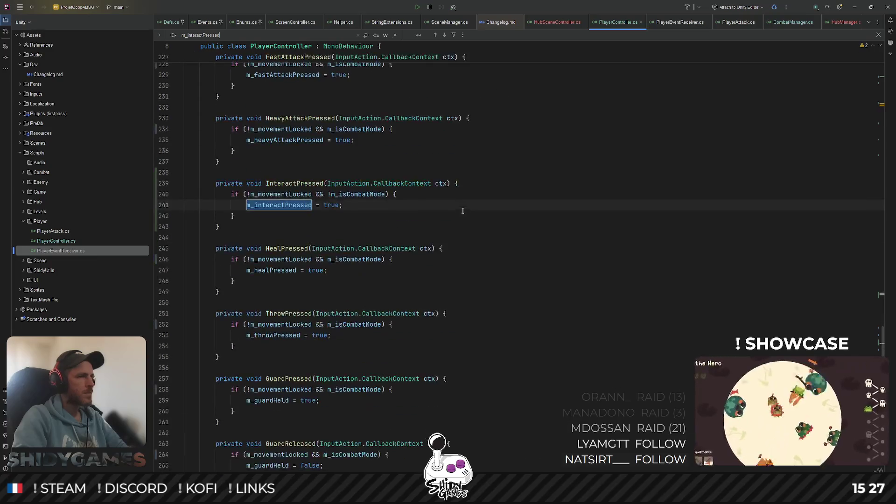
click(497, 154)
key(Escape)
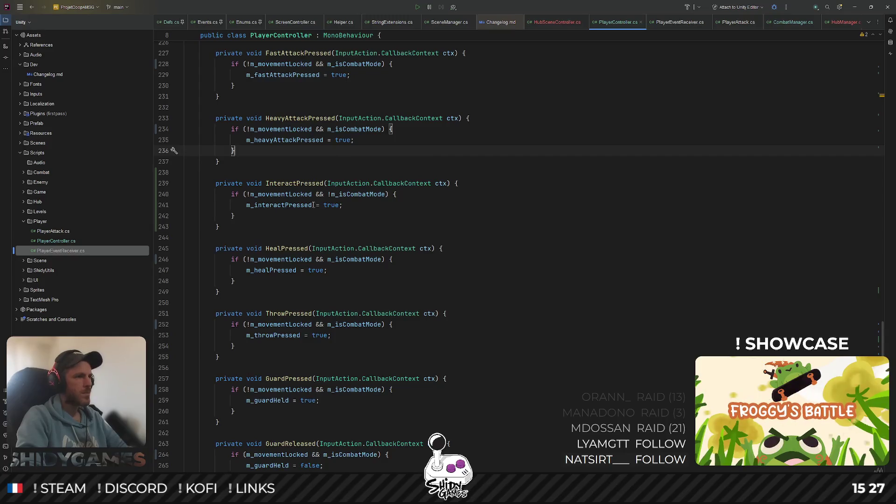
Search m_interactPressed again from line 241, then jump to the EnterState declaration
double_click(289, 205)
key(ctrl+f)
key(Return)
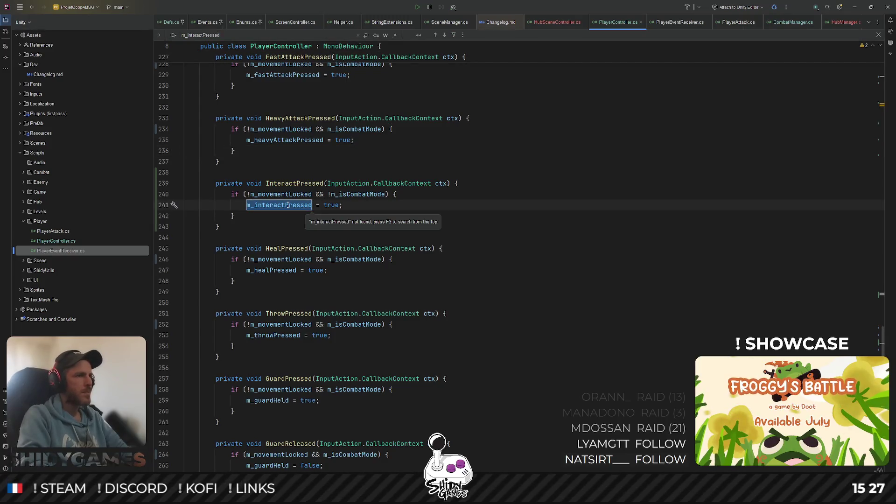
key(F3)
key(F3)
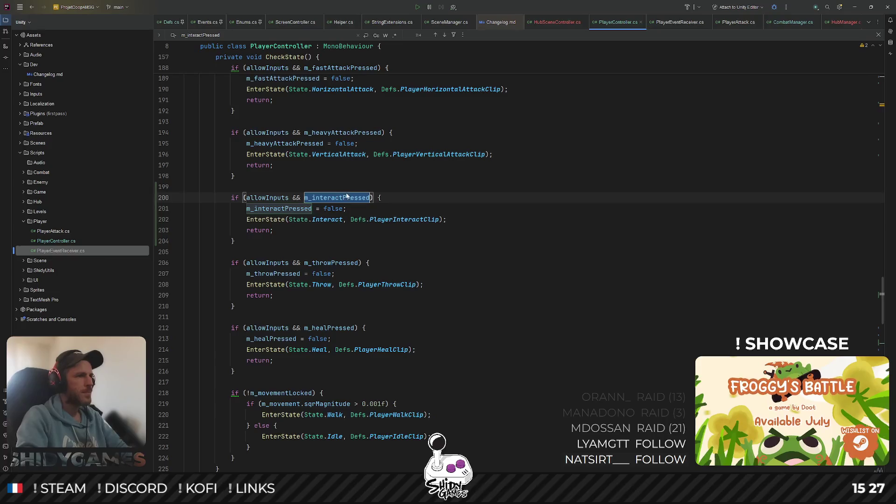
click(522, 231)
key(Escape)
ctrl+click(278, 220)
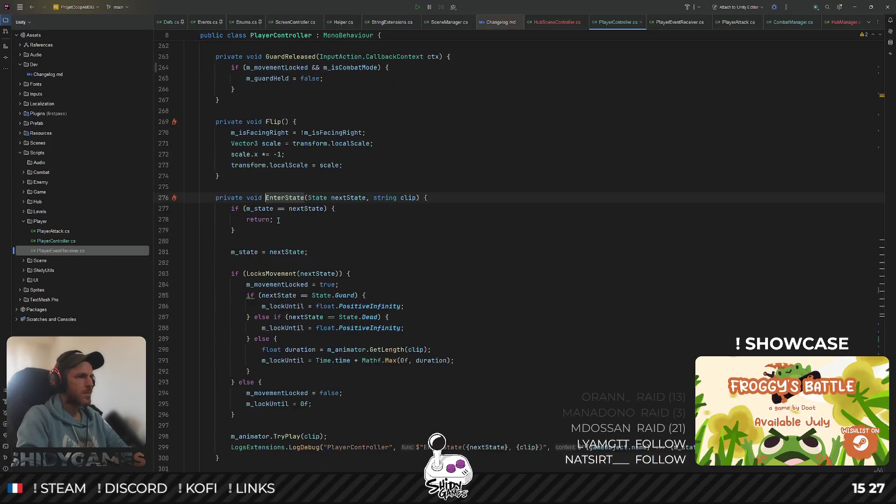
double_click(286, 198)
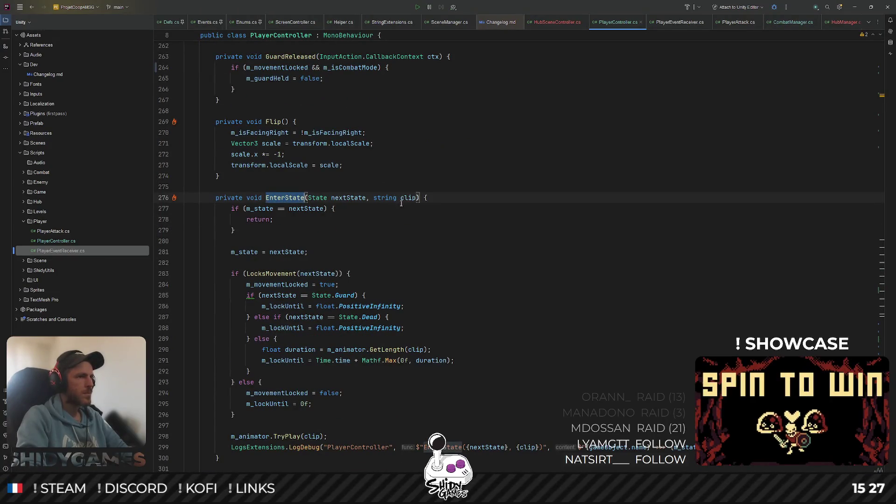
key(ctrl+f)
key(Return)
key(Escape)
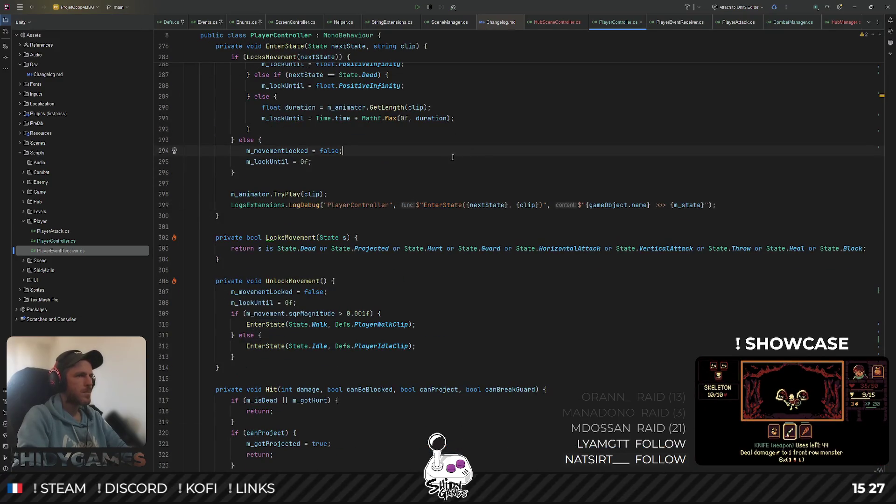
scroll(326, 177, up, 5)
click(248, 161)
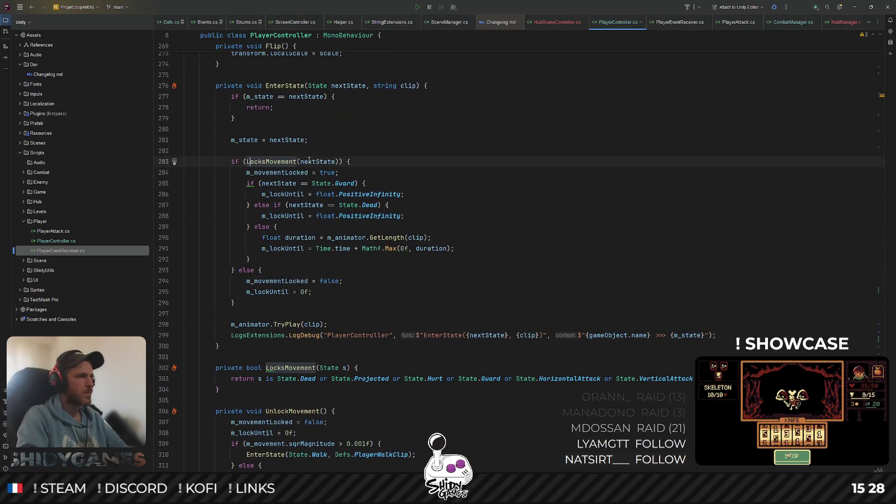
click(276, 173)
scroll(278, 186, up, 1)
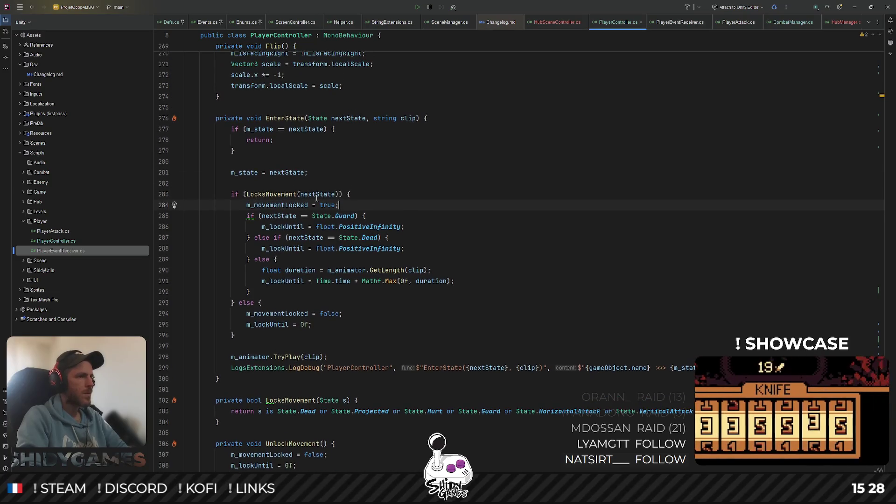
double_click(277, 195)
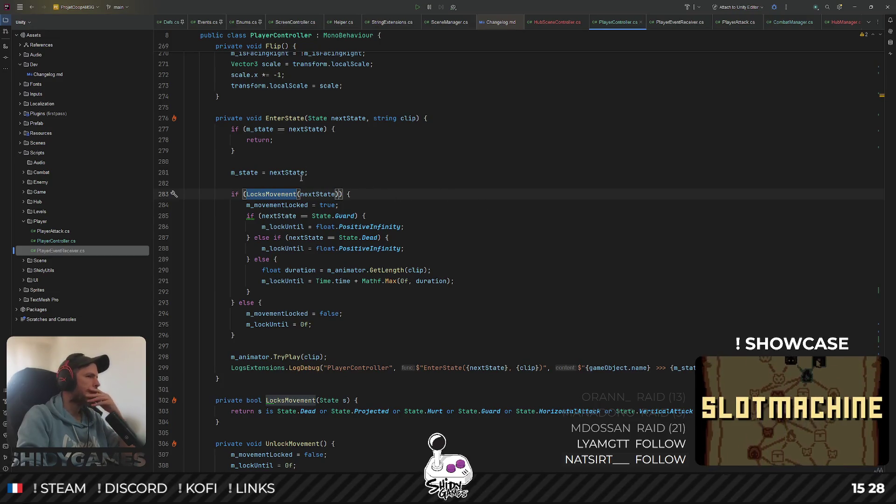
key(End)
double_click(279, 228)
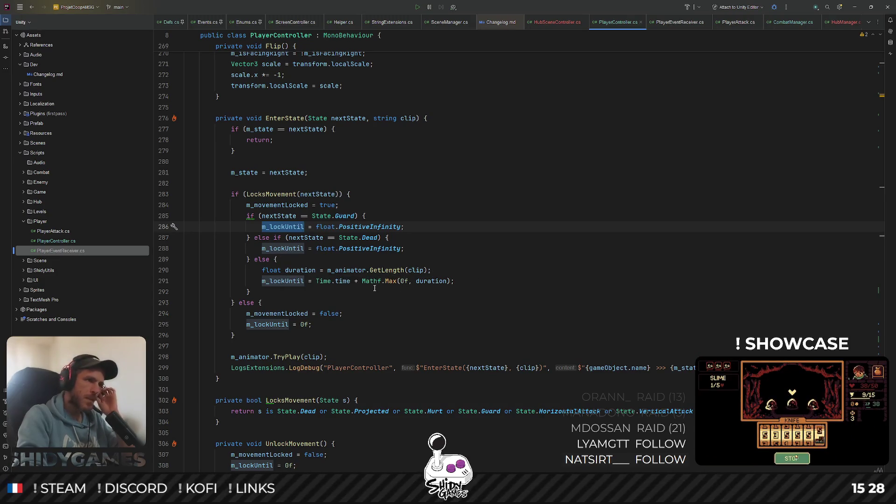
click(448, 270)
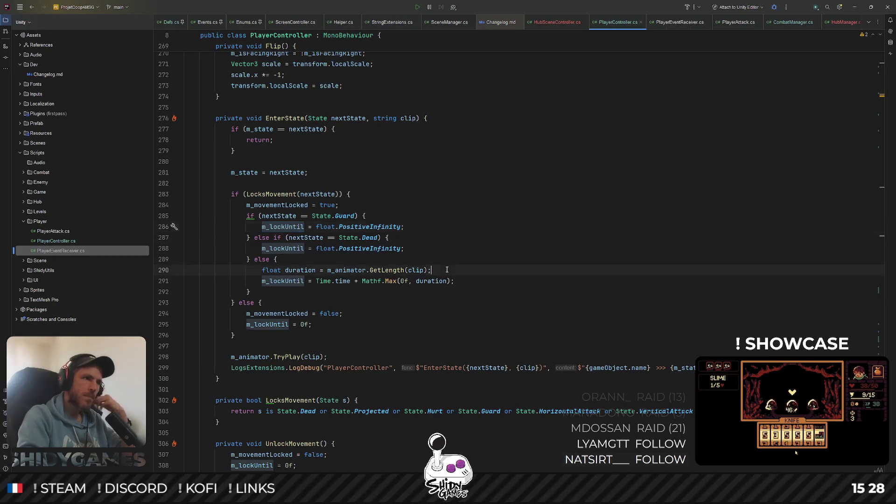
key(Up)
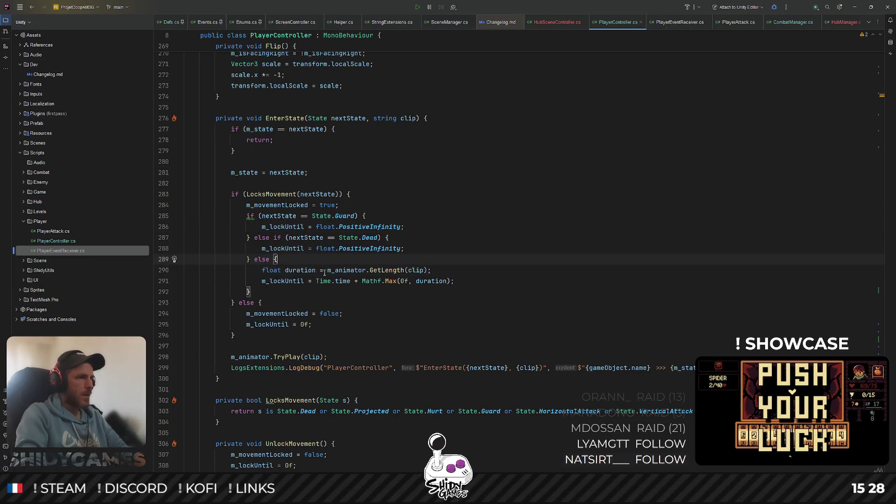
key(Return)
key(BackSpace)
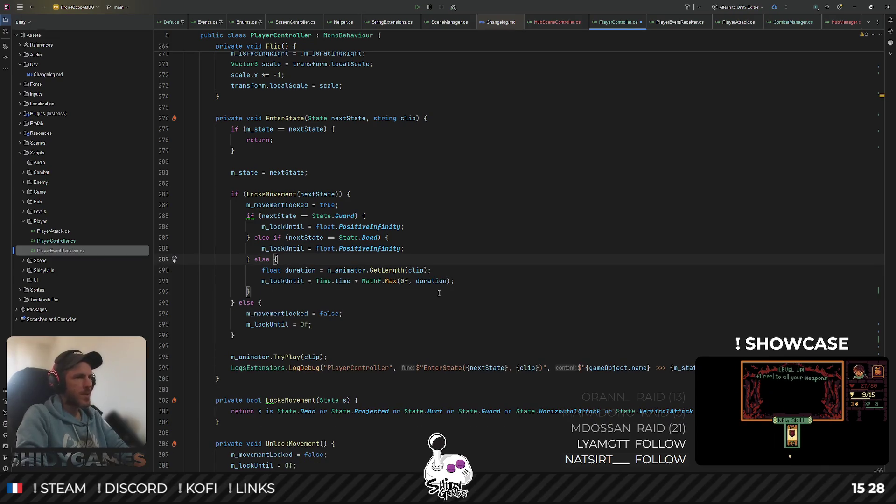
click(503, 280)
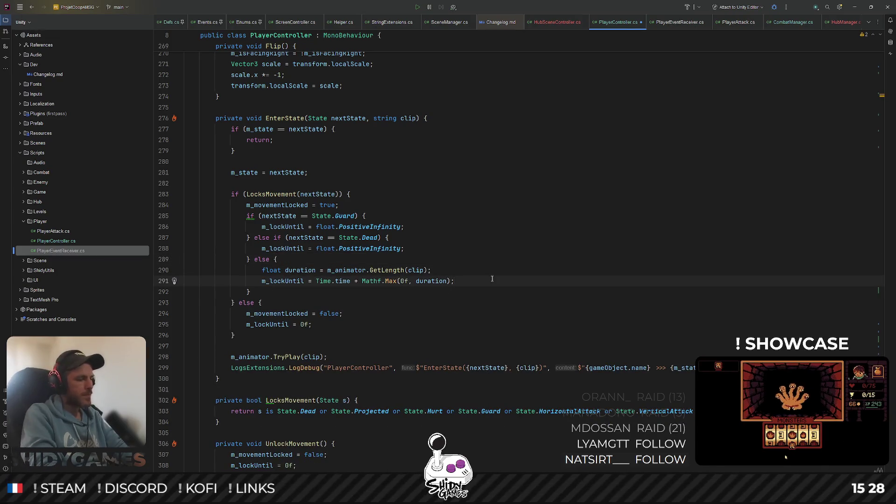
Add an if (nextState == State.Interact) block below the lock timer line in EnterState
key(Return)
key(Return)
text(if ()
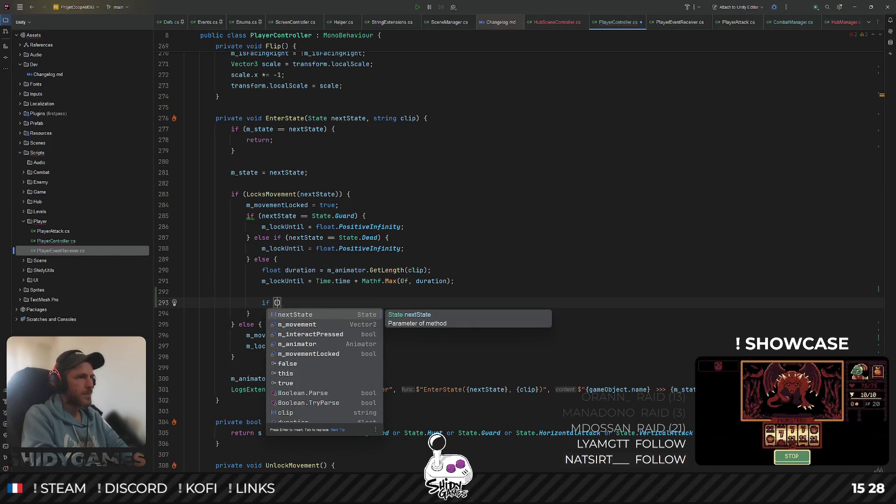
key(Return)
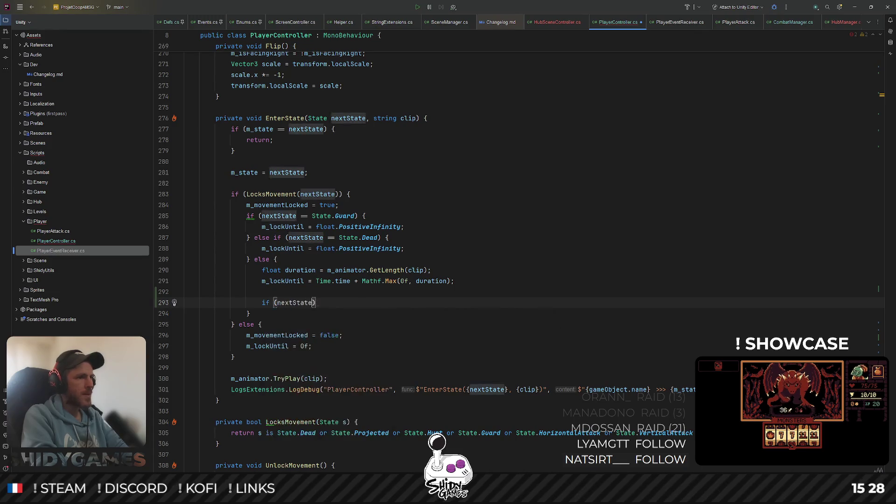
text(== )
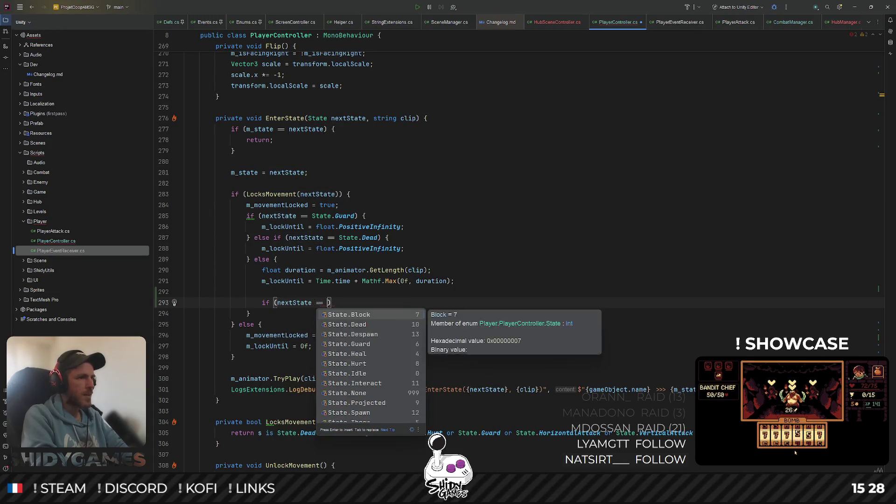
text(inter)
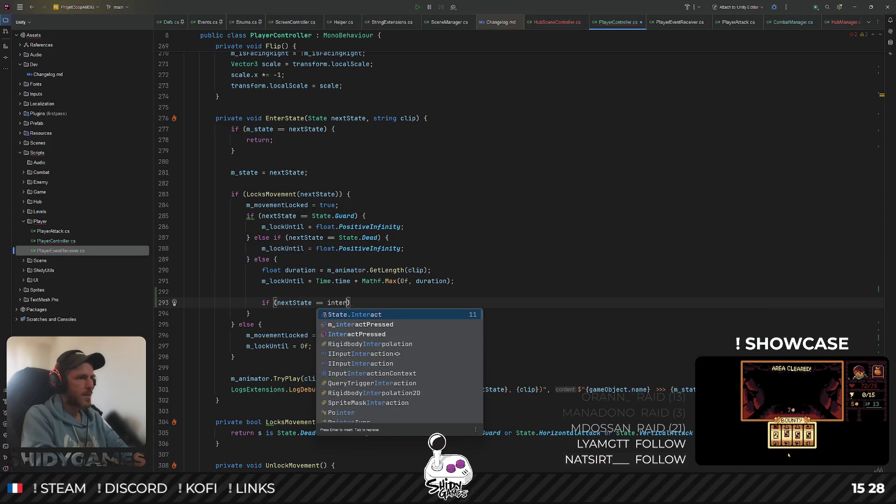
key(Return)
key(End)
key(Return)
text({)
key(Return)
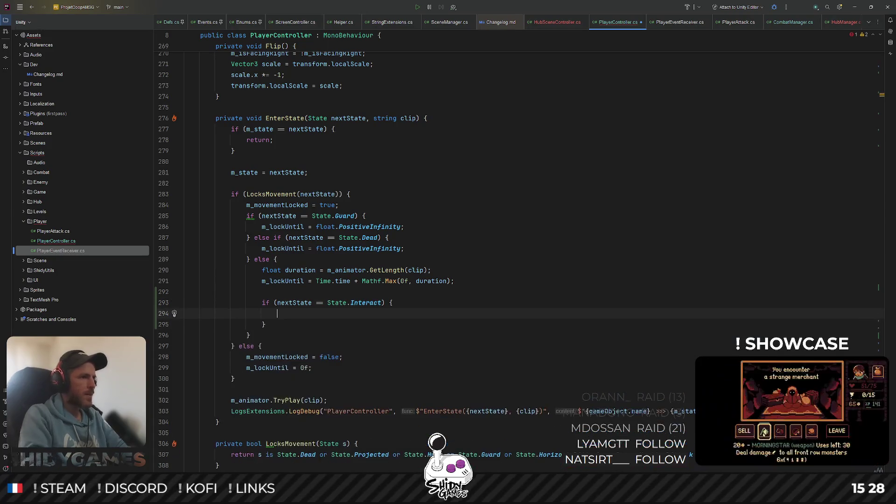
Copy m_animator.GetLength(clip) and log it with Debug.Log($"Length: ...") inside the new block
click(262, 129)
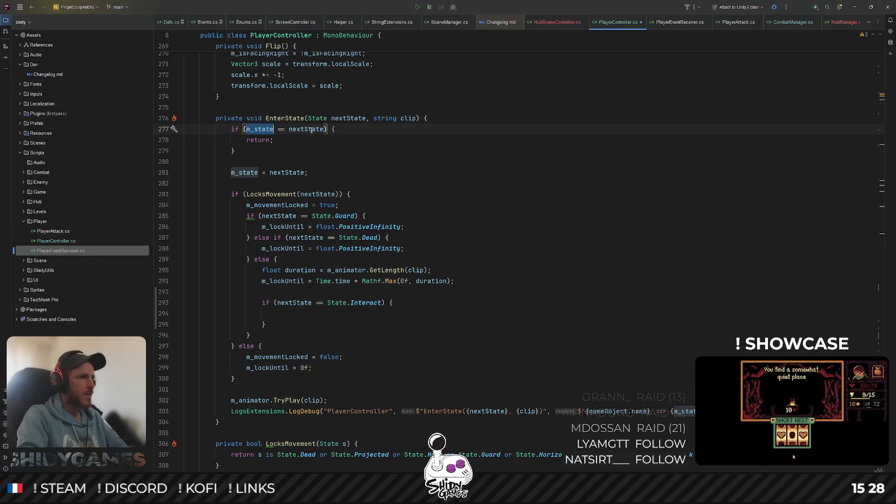
key(ctrl+Right)
key(ctrl+Right)
key(ctrl+shift+Right)
drag(312, 367, 185, 357)
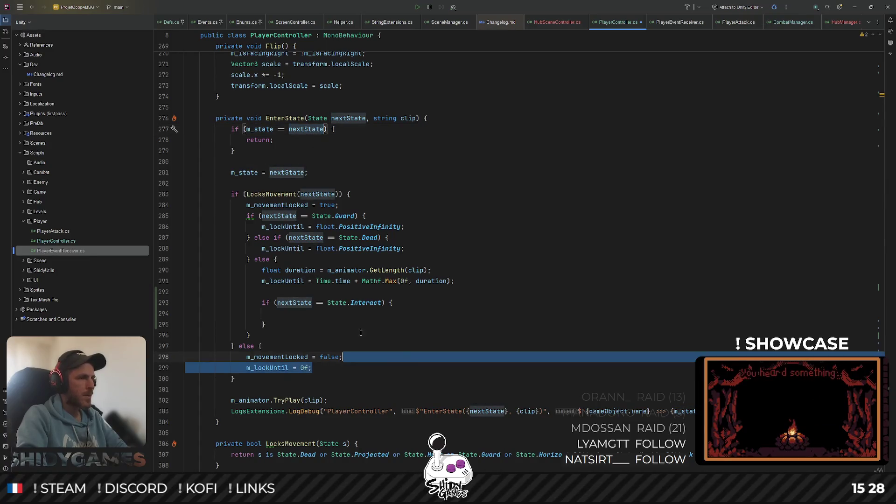
click(436, 270)
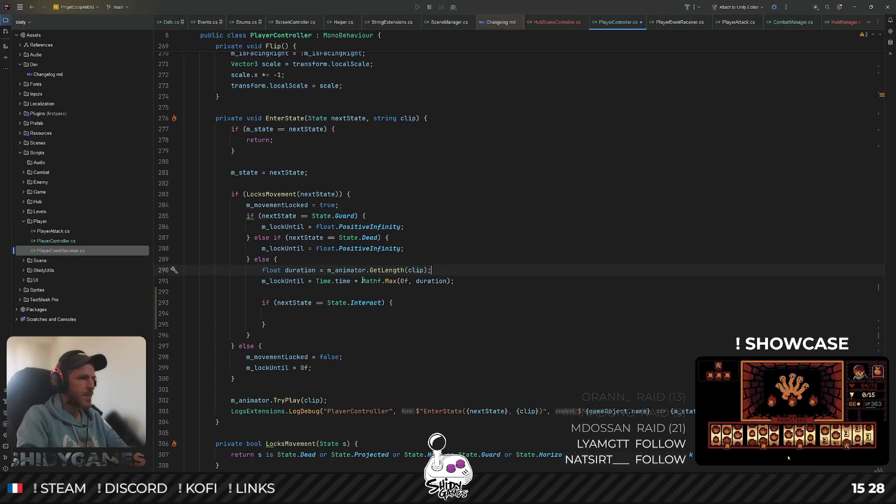
drag(323, 271, 424, 270)
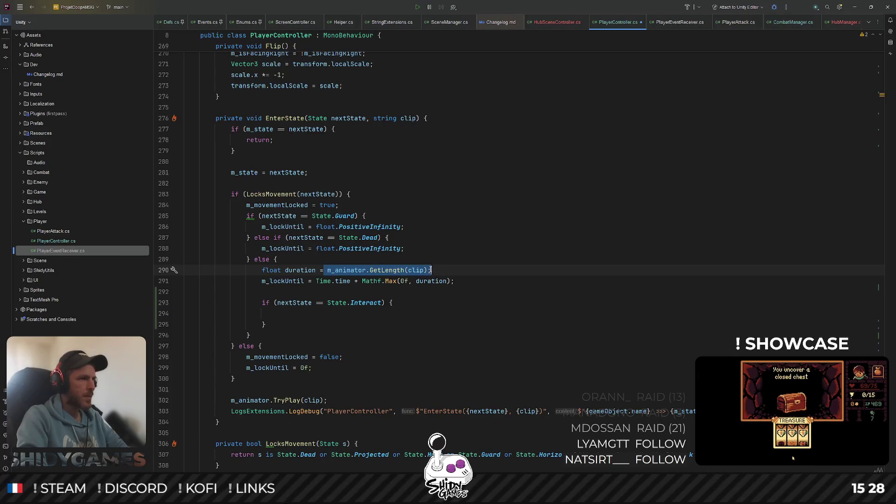
click(297, 314)
text(Debug.Log)
key(Return)
key(BackSpace)
text(')
text($")
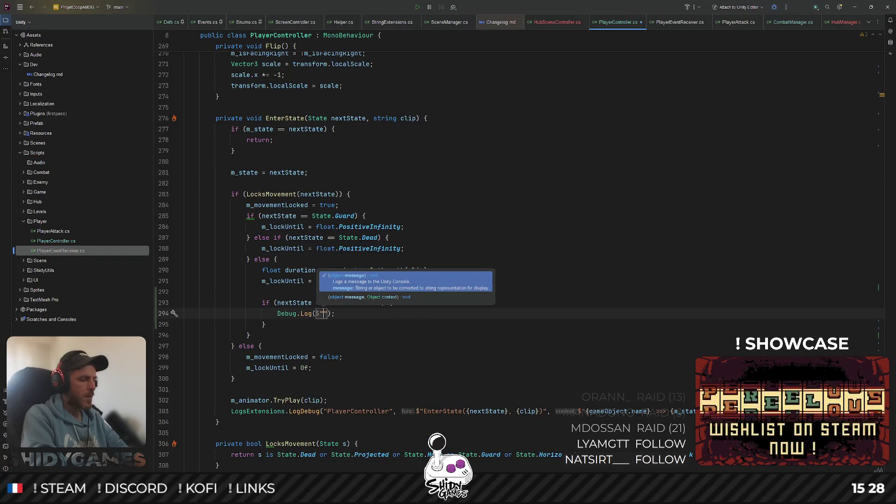
text(Length: {)
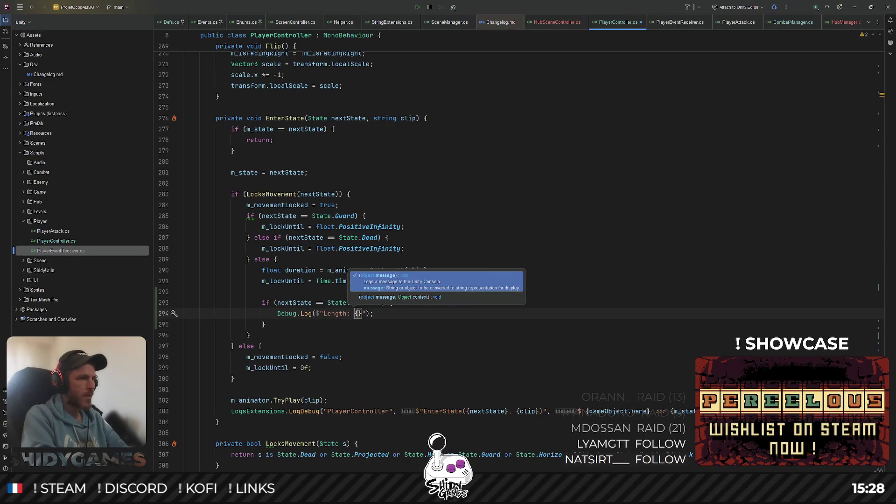
text(m_animator.GetLength(clip);)
click(494, 313)
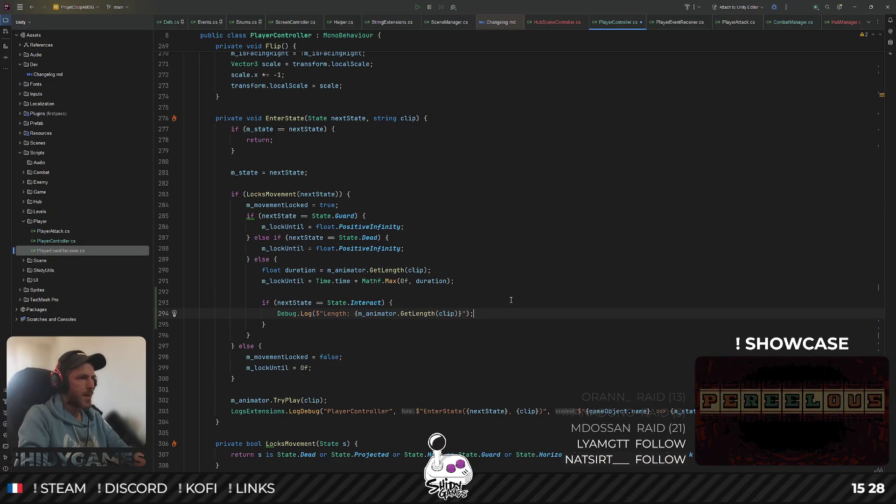
mouse_move(280, 281)
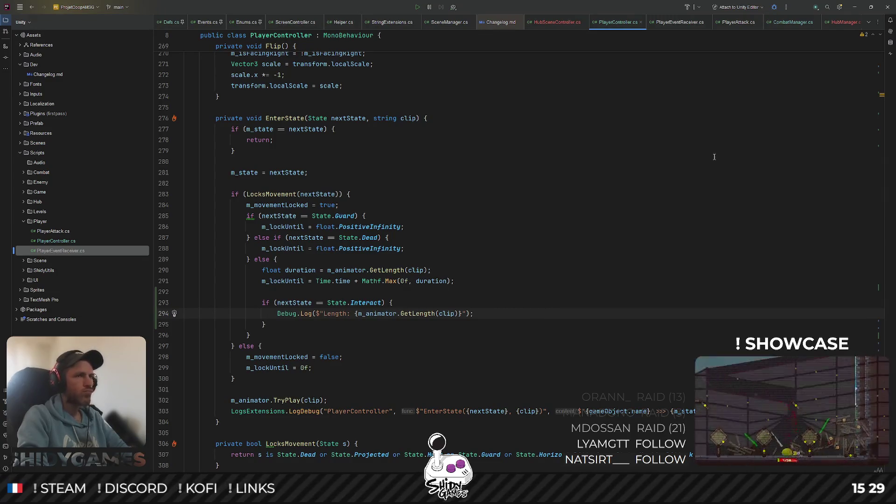
click(856, 7)
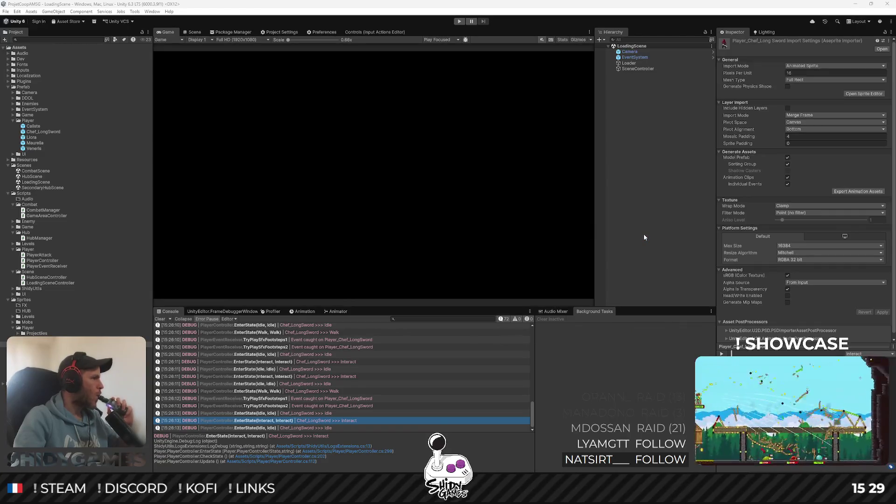
Enter Play mode, start the game and walk the character around the hub
click(459, 22)
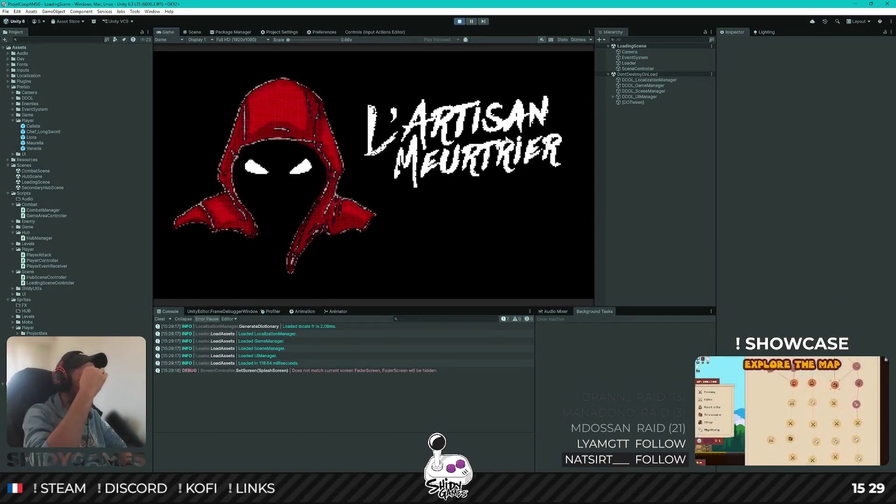
key(Return)
key(d)
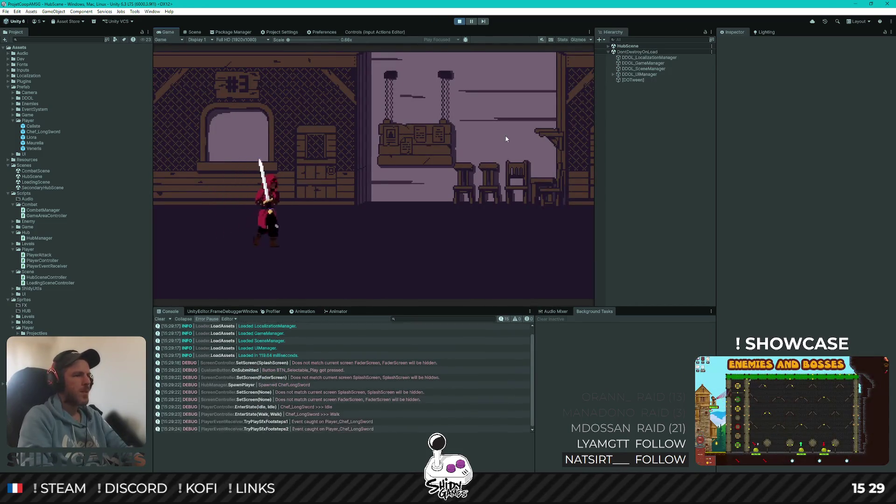
key(w)
key(a)
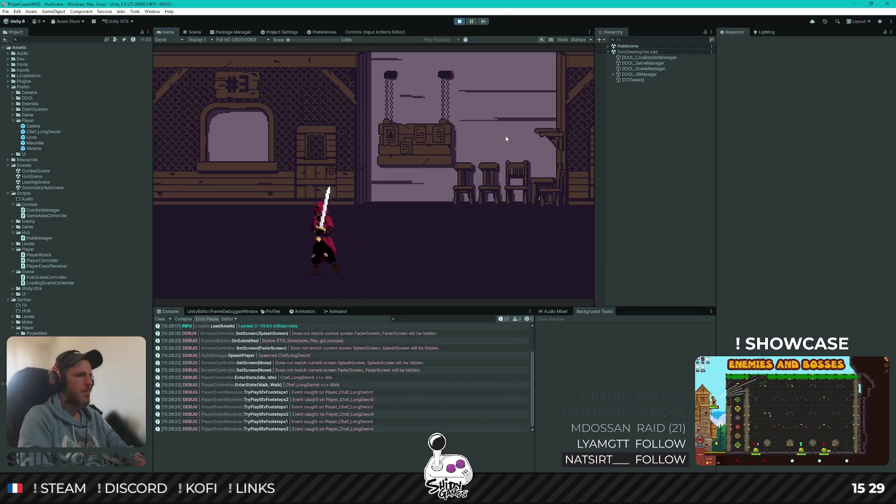
key(d)
key(s)
key(a)
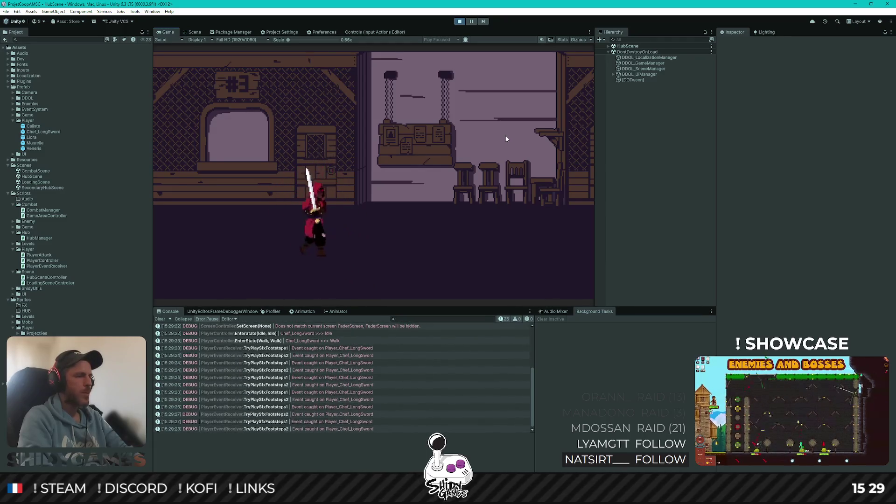
Trigger the interact action three times, then stop Play mode and return to Rider
key(e)
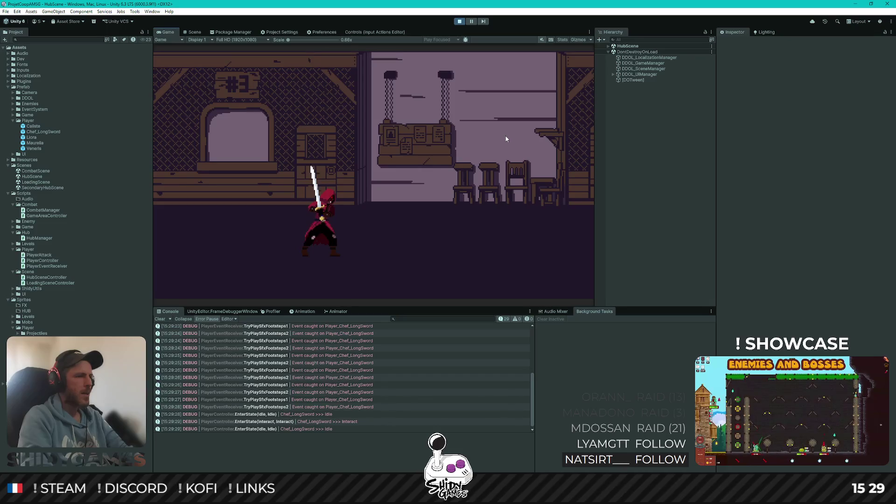
key(e)
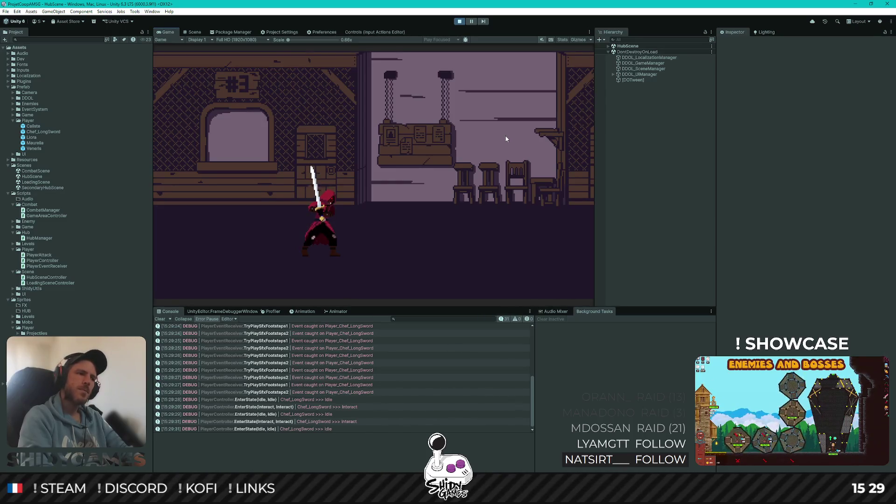
key(e)
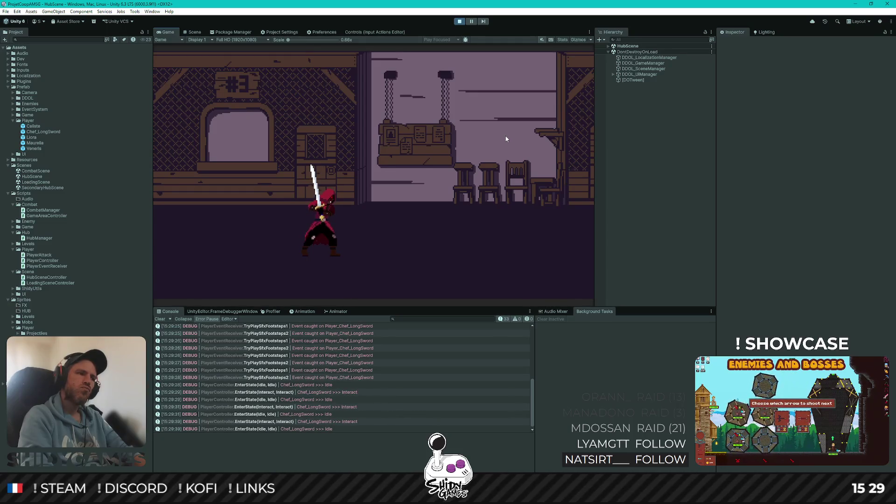
click(459, 22)
key(alt+Tab)
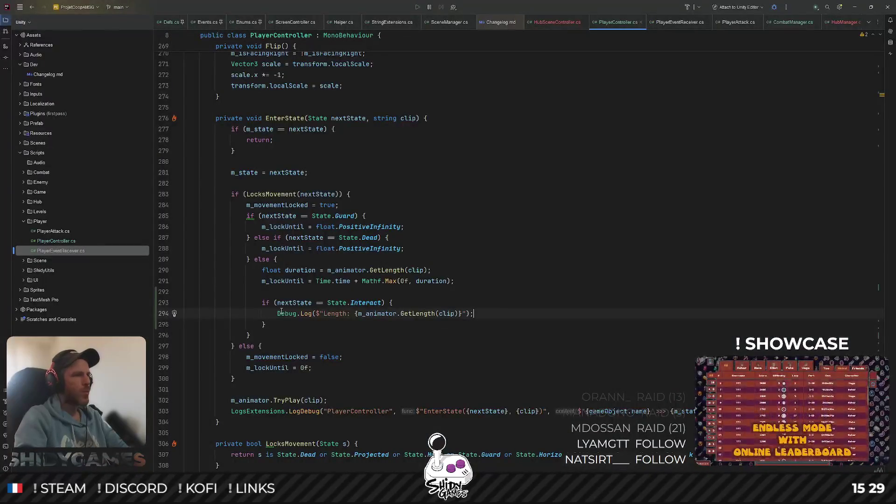
Search the file for Interact and step through its occurrences
click(294, 302)
double_click(359, 302)
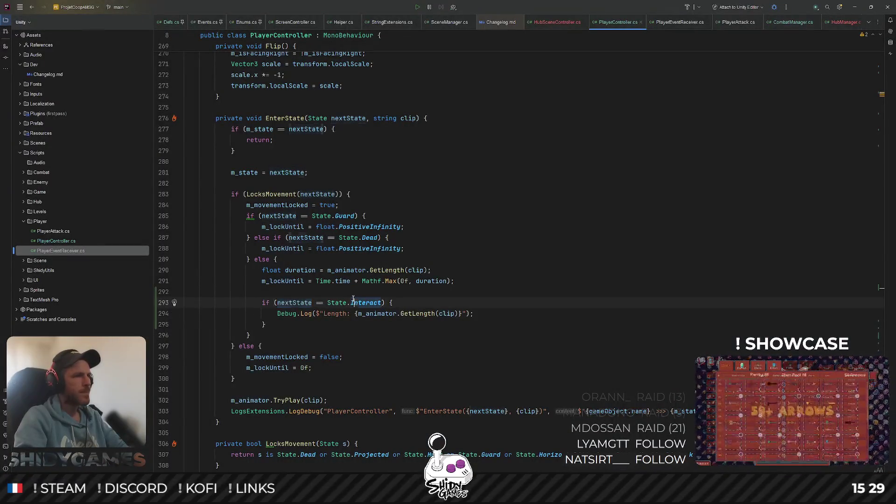
key(ctrl+f)
key(Return)
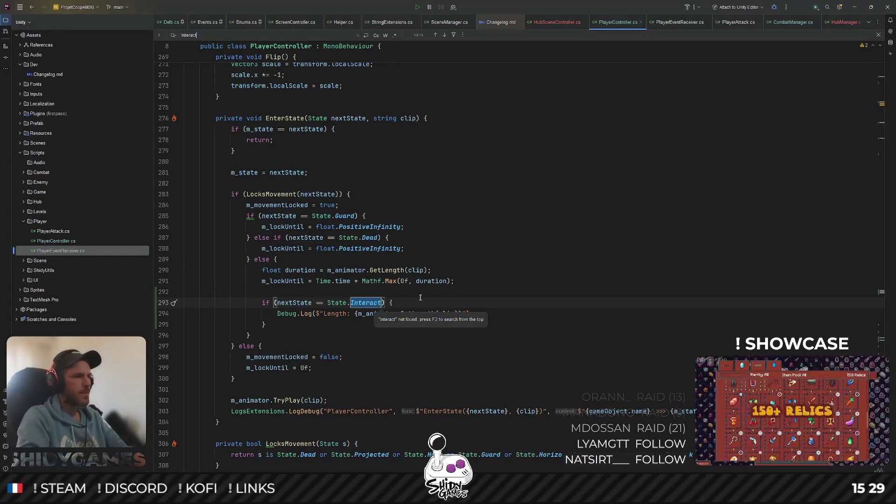
key(Return)
key(Return)
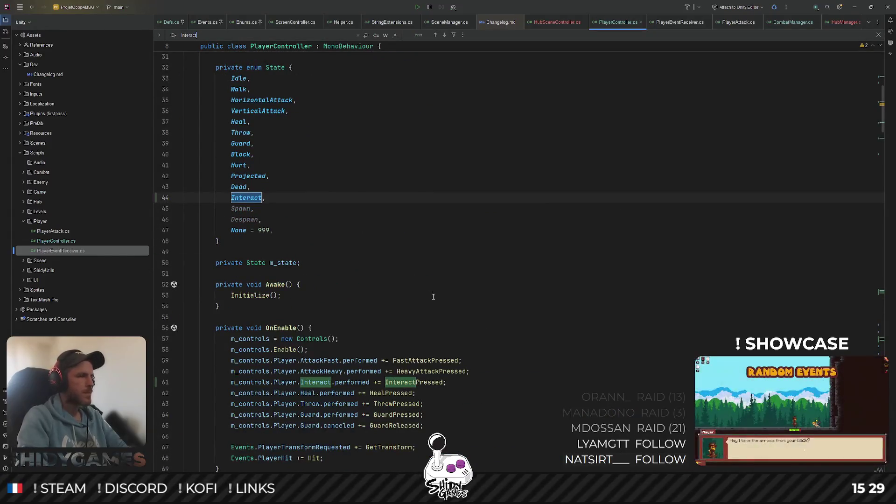
key(Return)
key(Return)
key(Return)
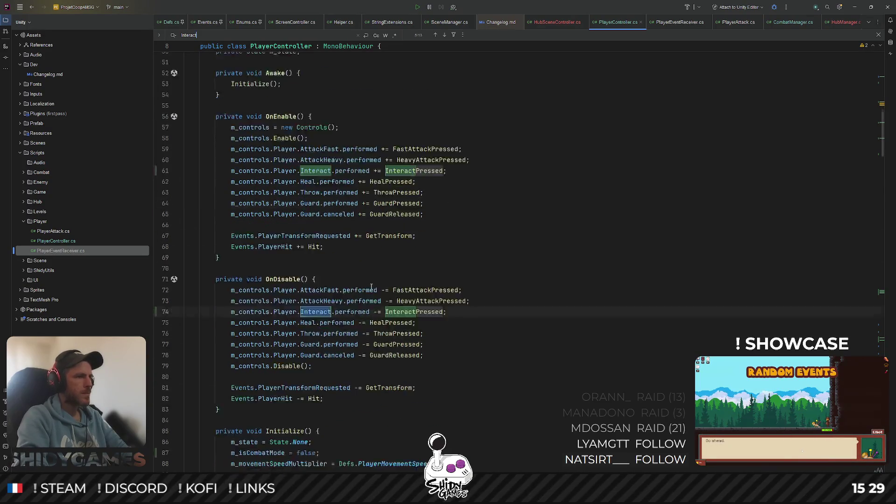
key(Return)
key(Return)
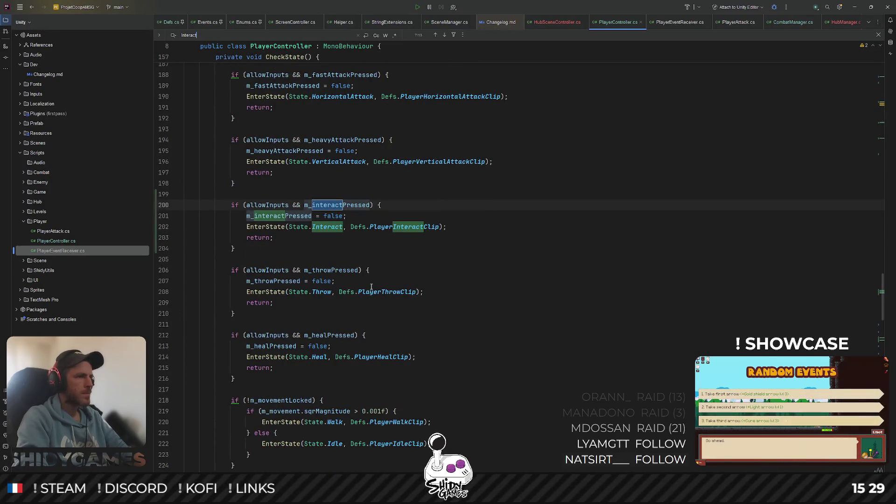
key(Return)
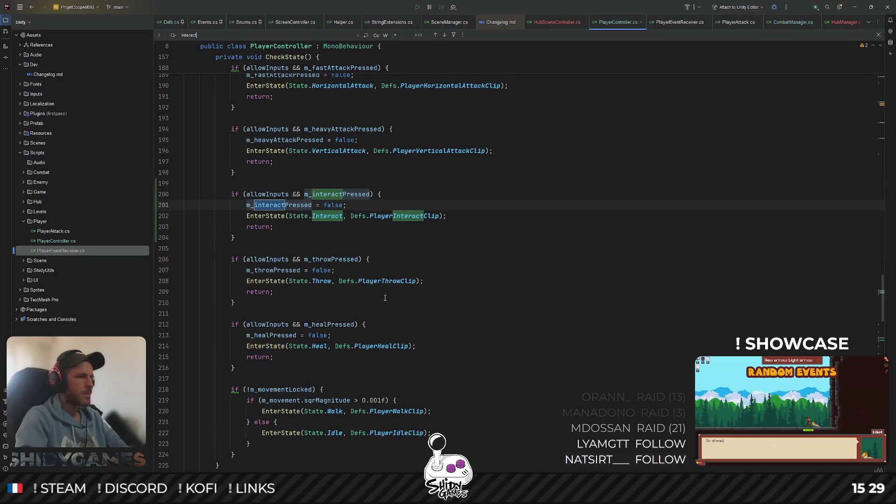
Jump from the interact branch to EnterState, then to the LocksMovement definition
click(292, 247)
click(286, 227)
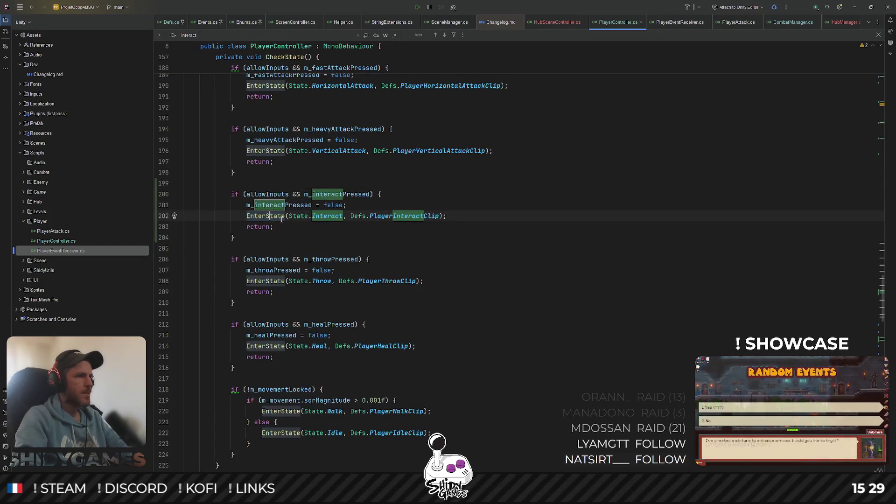
ctrl+click(275, 220)
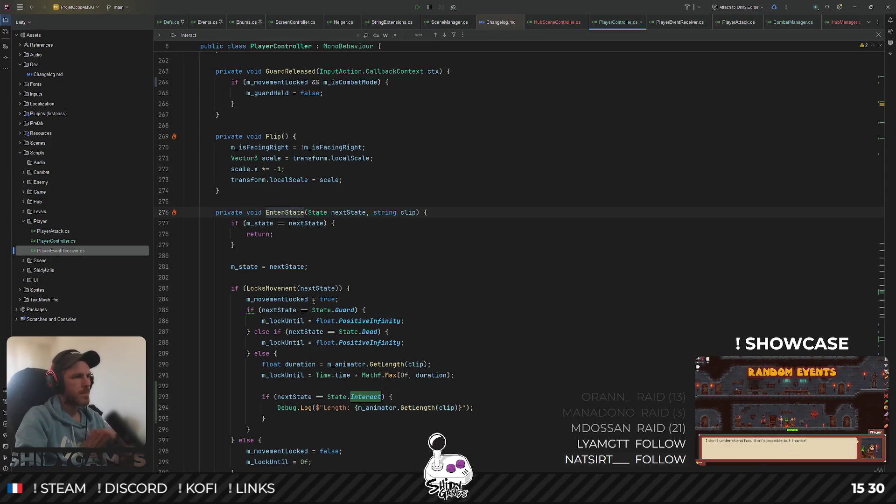
scroll(314, 300, down, 1)
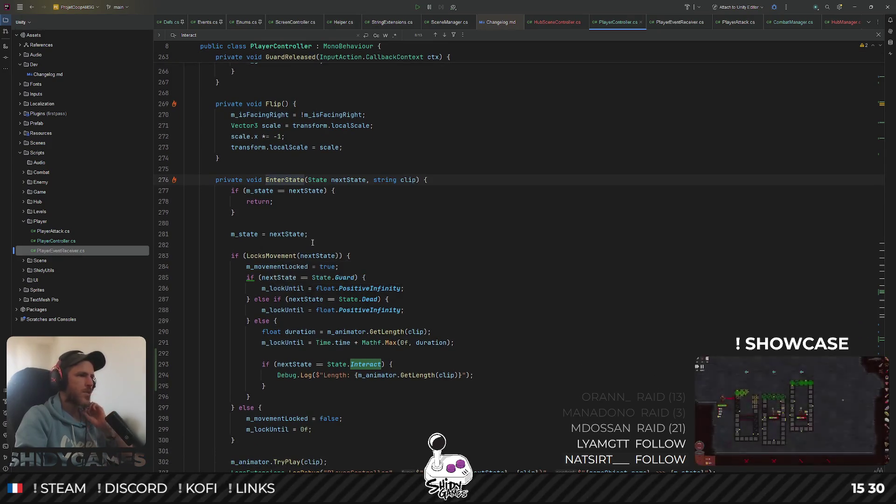
click(279, 252)
ctrl+click(259, 258)
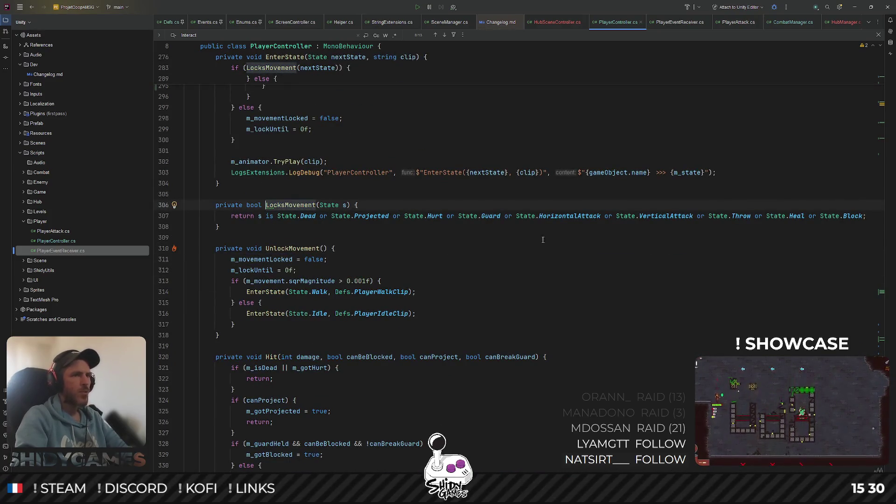
Add 'or State.Interact' after VerticalAttack in the LocksMovement state list
click(700, 215)
text(or St)
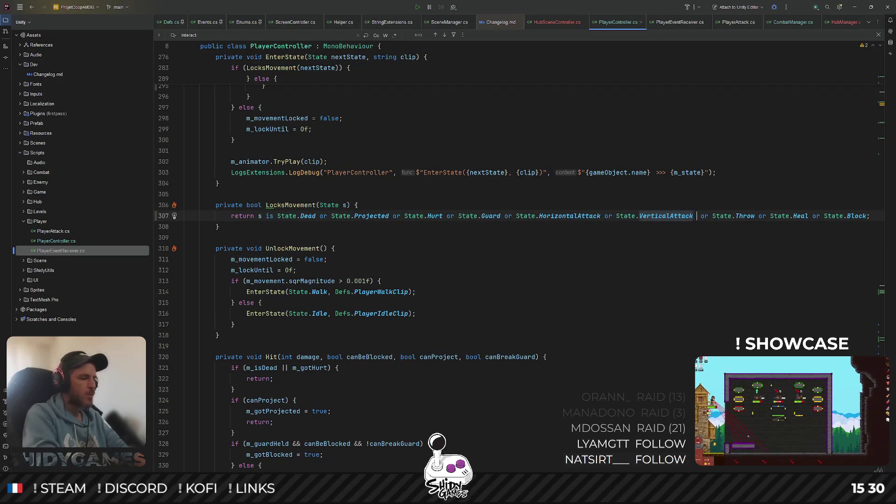
text(ate.I)
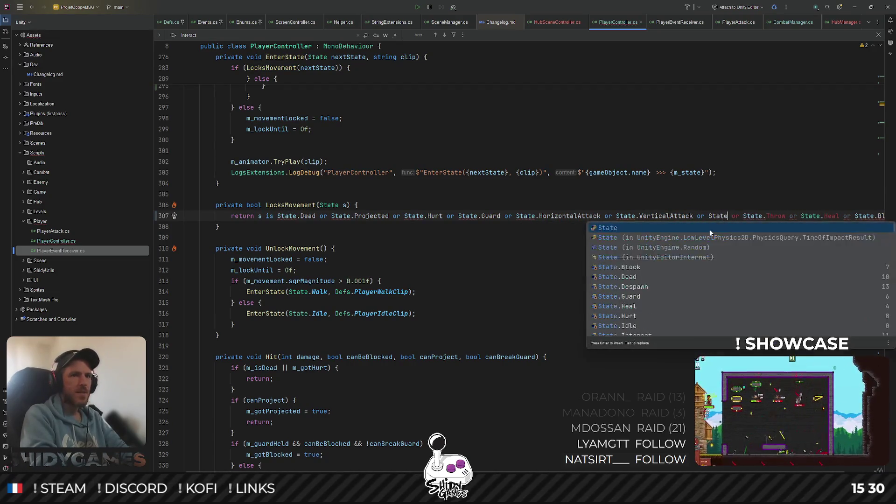
key(Return)
key(BackSpace)
key(BackSpace)
key(BackSpace)
text(Inte)
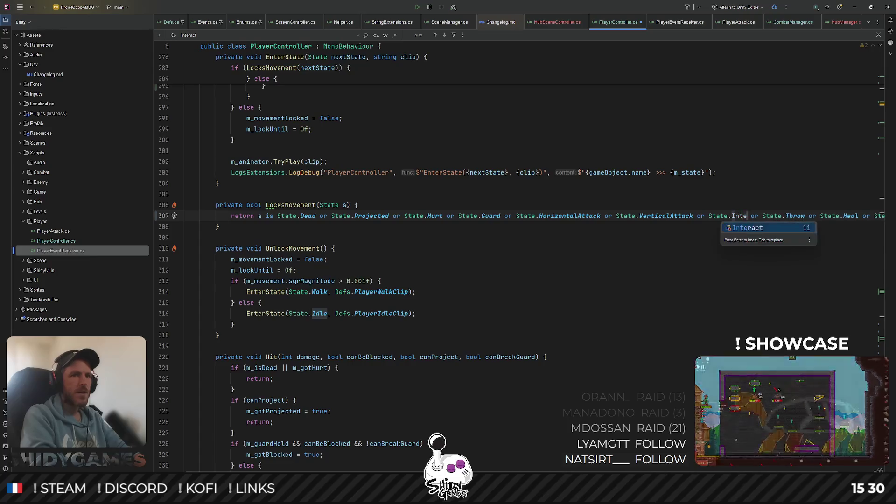
key(Return)
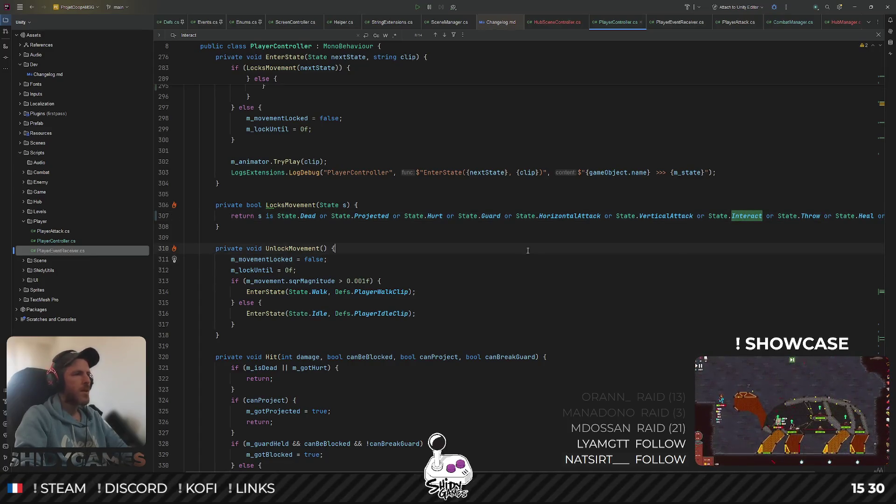
Delete the Interact clip-length Debug.Log block from EnterState
scroll(528, 250, down, 6)
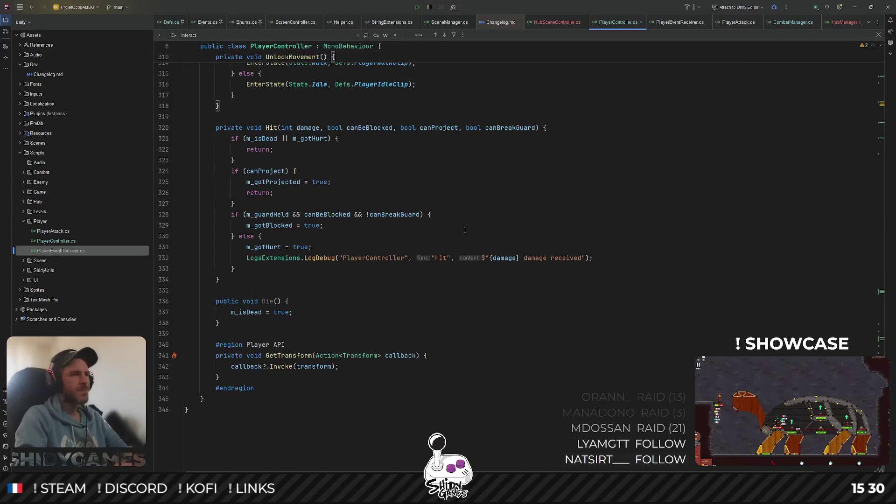
scroll(426, 301, up, 15)
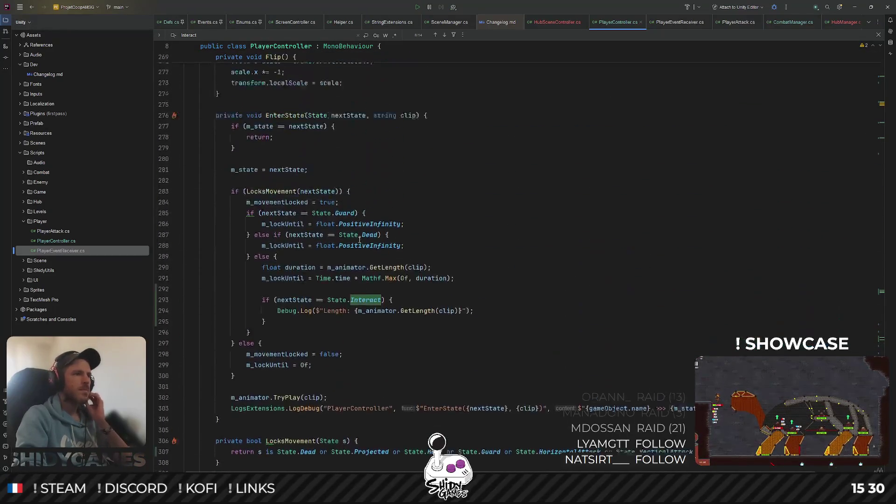
click(274, 343)
drag(275, 343, 201, 312)
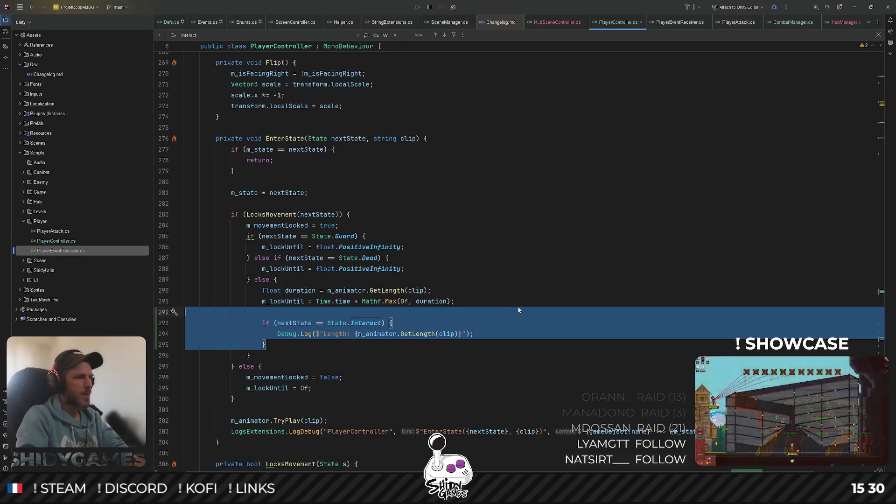
key(Delete)
key(Delete)
click(597, 215)
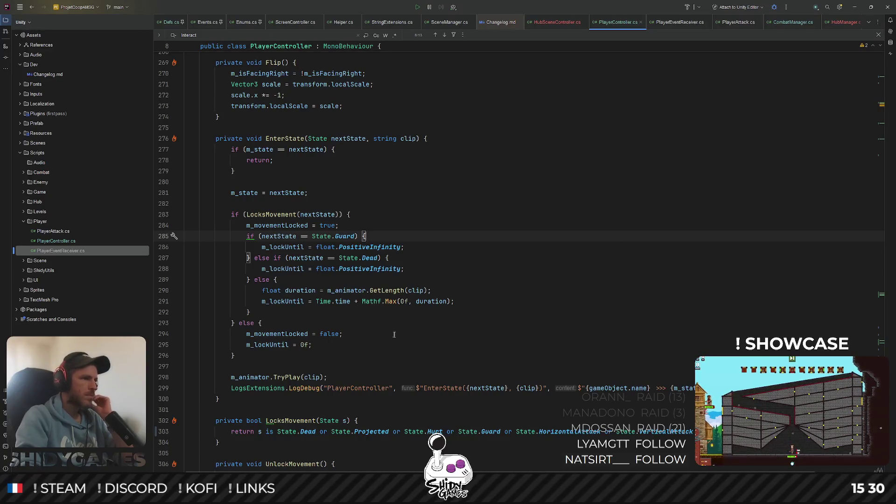
click(854, 7)
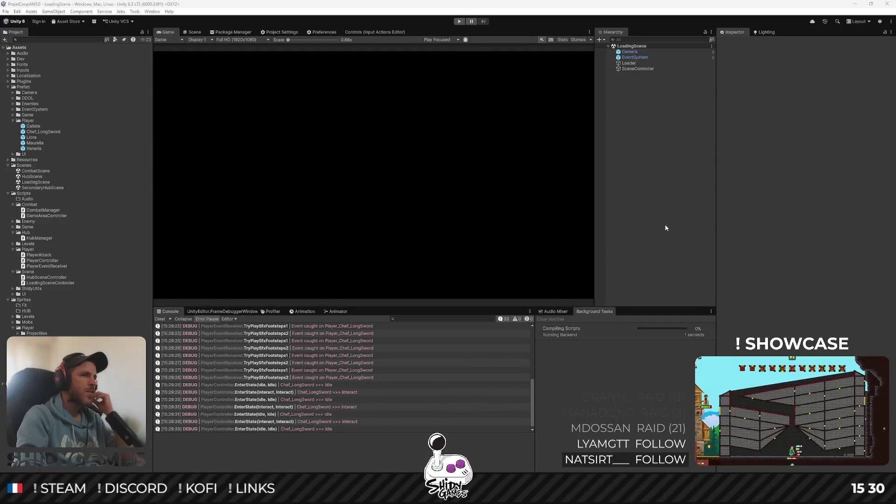
Enter Play mode, start the game, and alternate walking left and right with interact presses
click(459, 22)
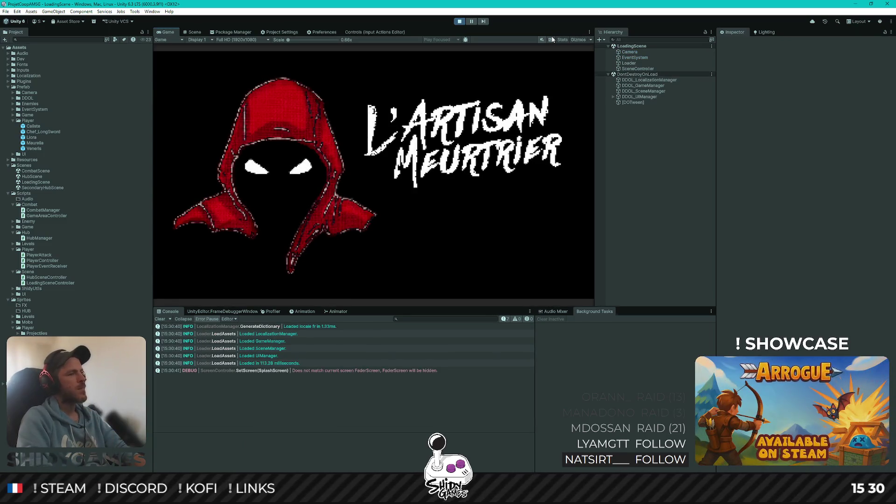
key(Return)
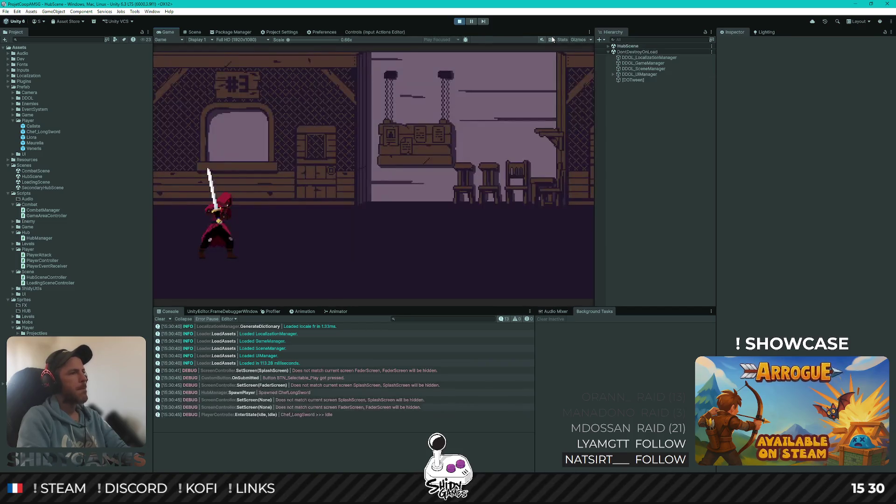
key(d)
key(a)
key(e)
key(e)
key(d)
key(a)
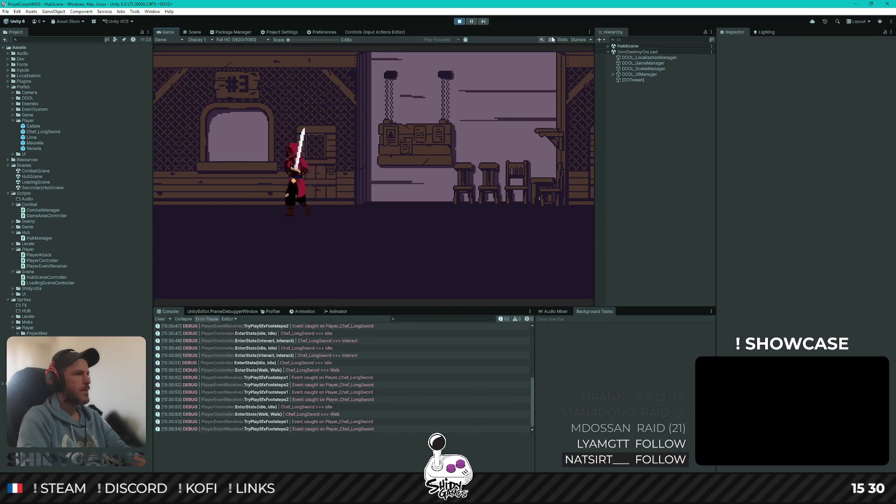
key(e)
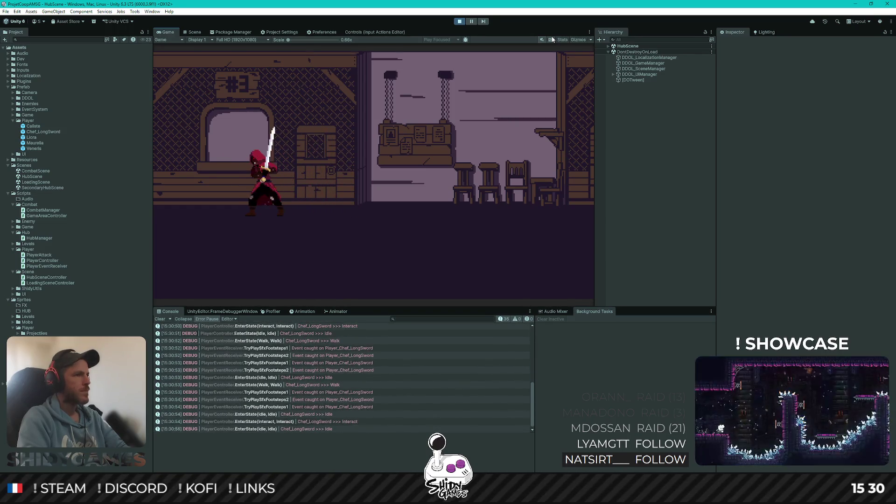
key(d)
key(a)
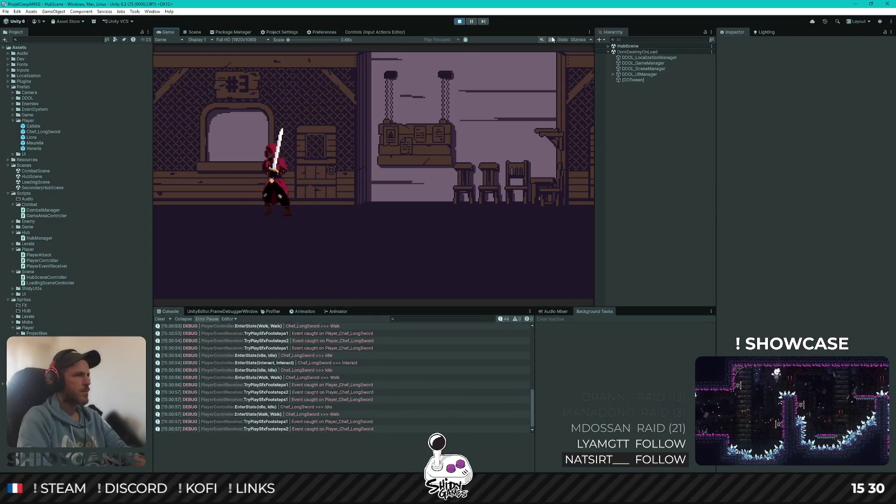
key(e)
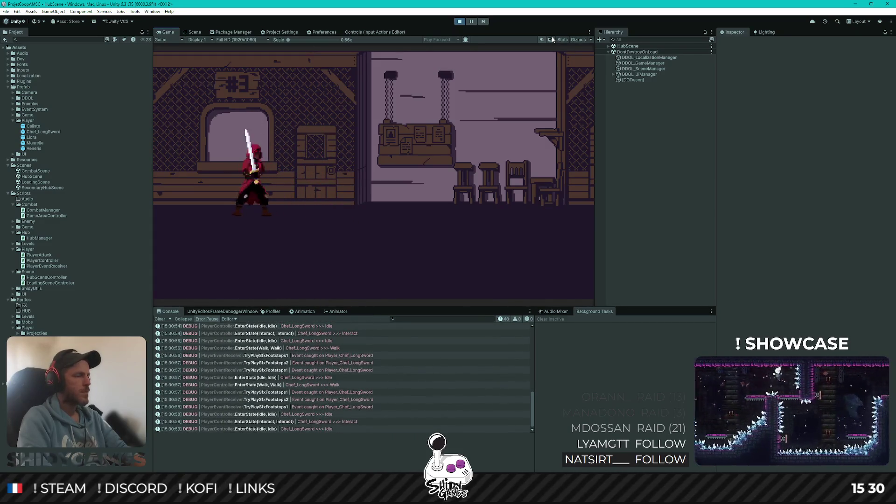
key(d)
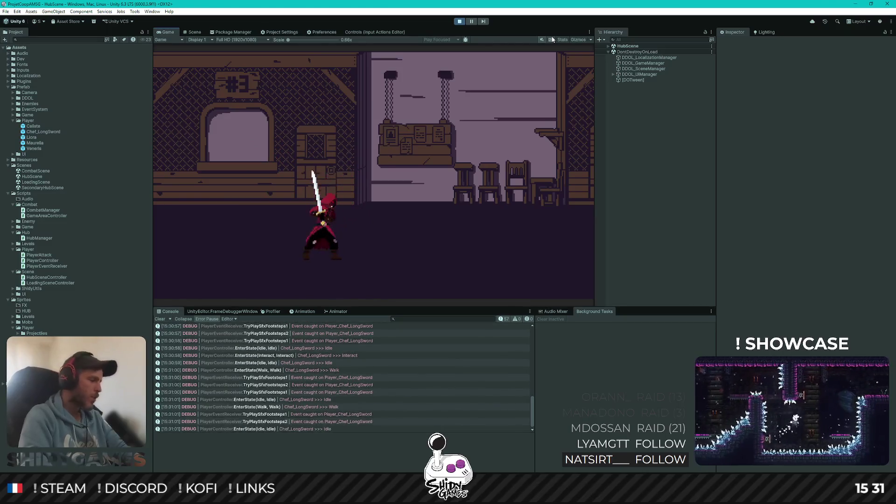
key(a+s)
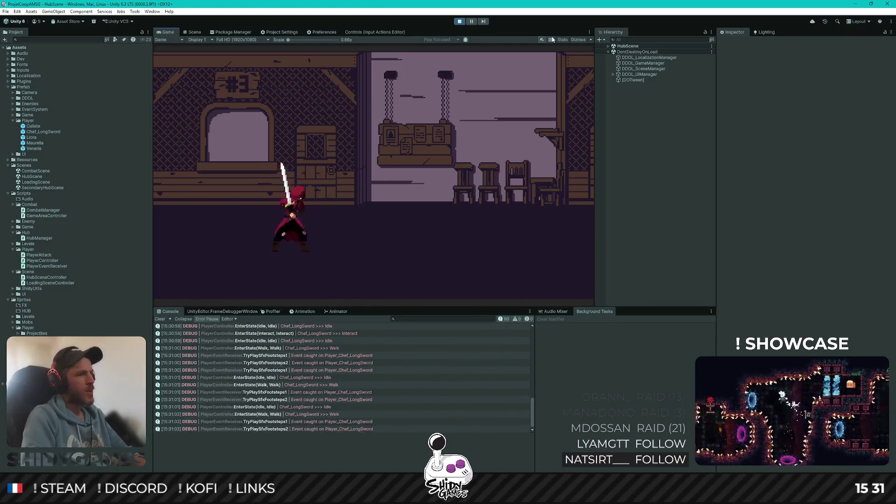
key(w+d)
key(w+d)
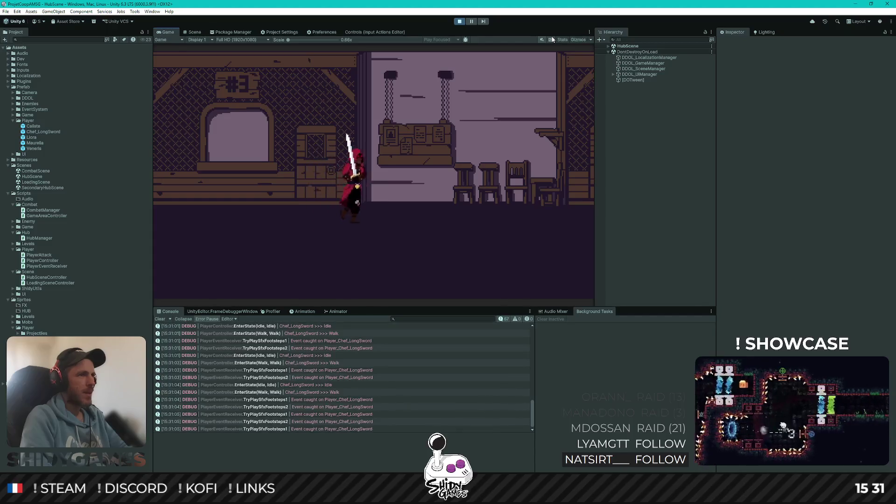
key(e)
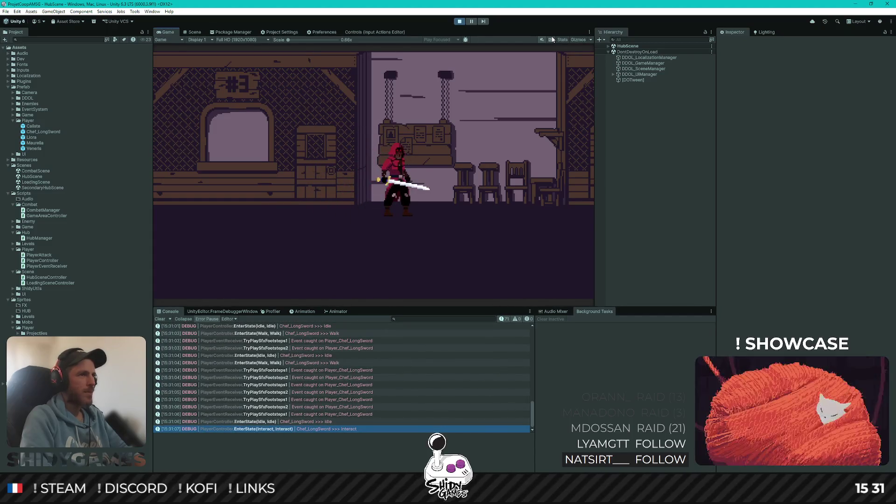
Keep walking diagonally and sideways around the room, interacting repeatedly to check the movement lock
key(s+d)
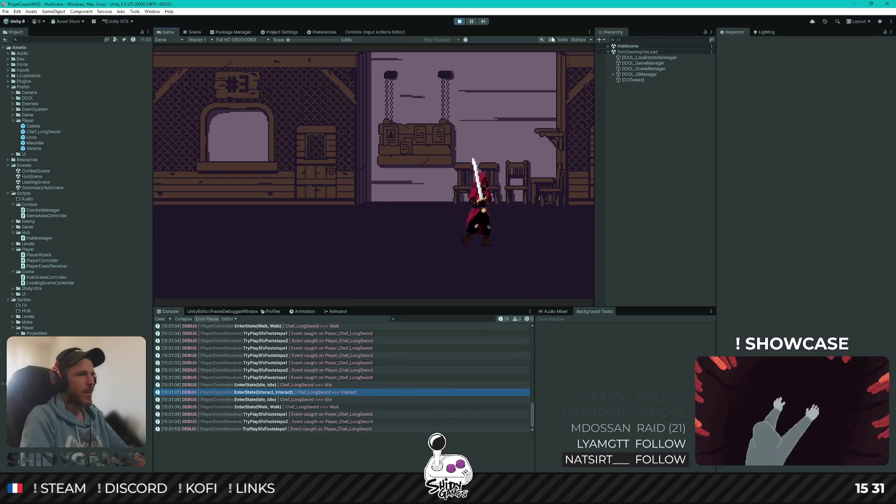
key(w+a)
key(e)
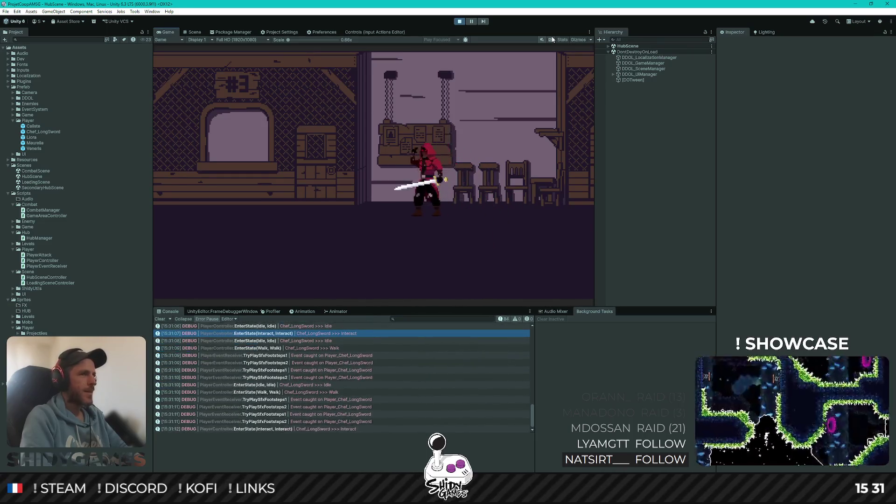
key(s+d)
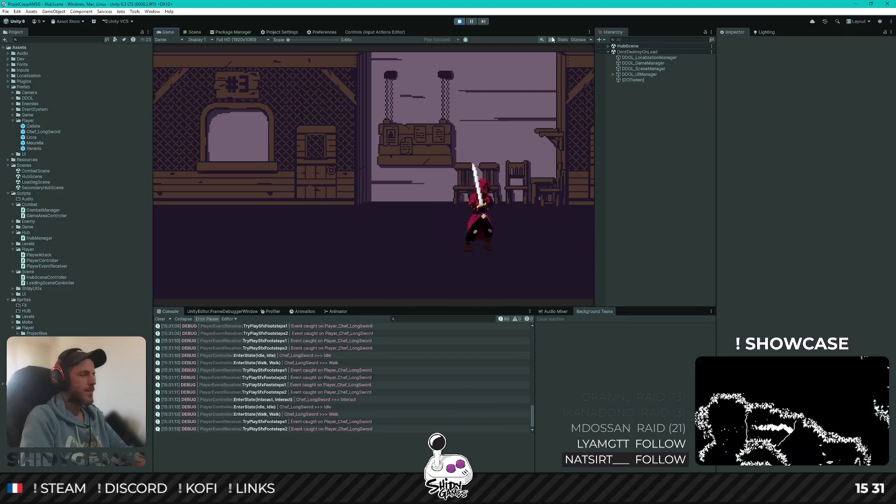
key(w+a)
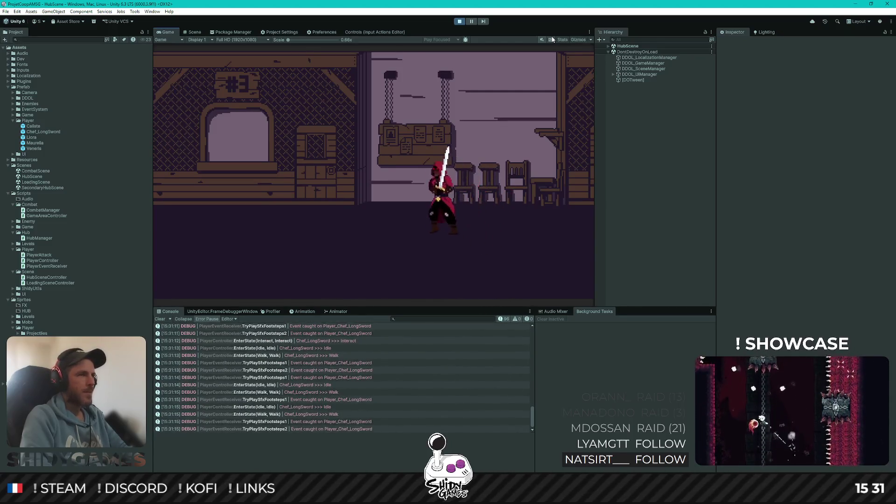
key(s+a)
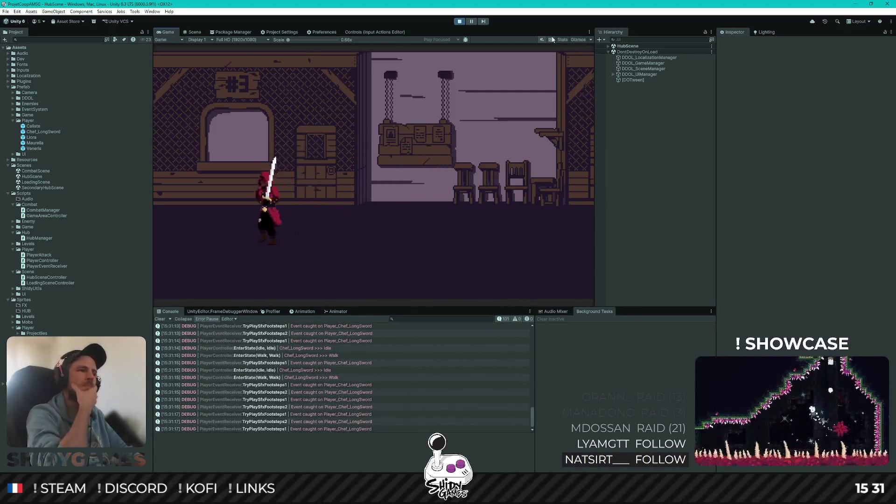
key(a)
key(d)
key(d)
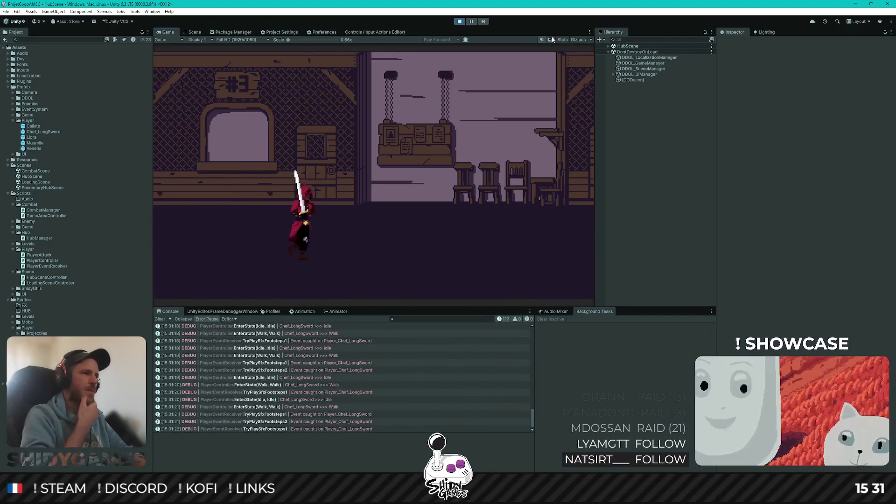
key(d)
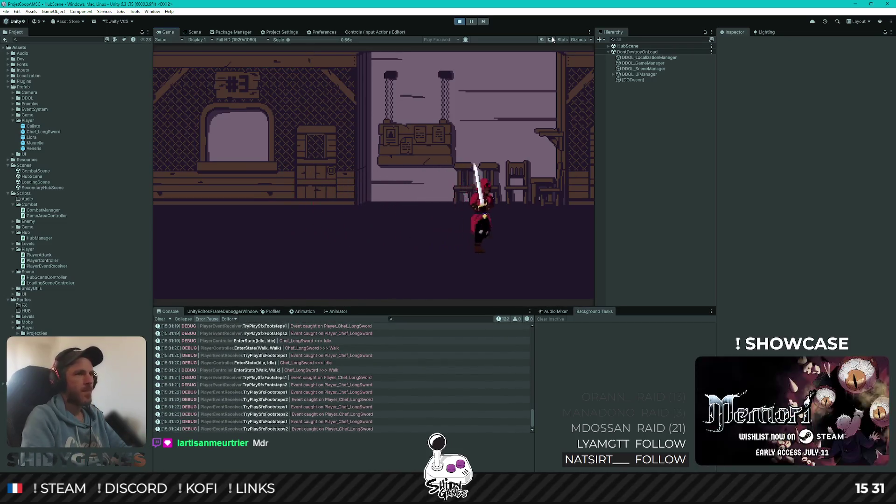
key(e)
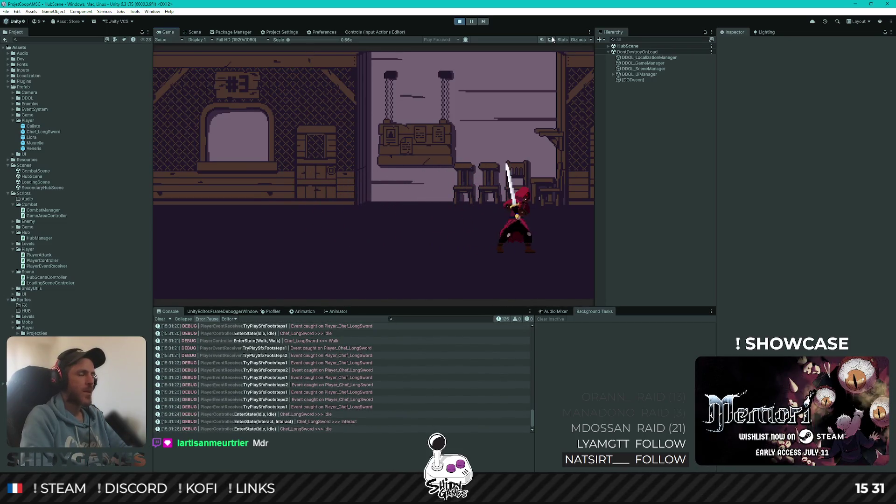
key(a)
key(a)
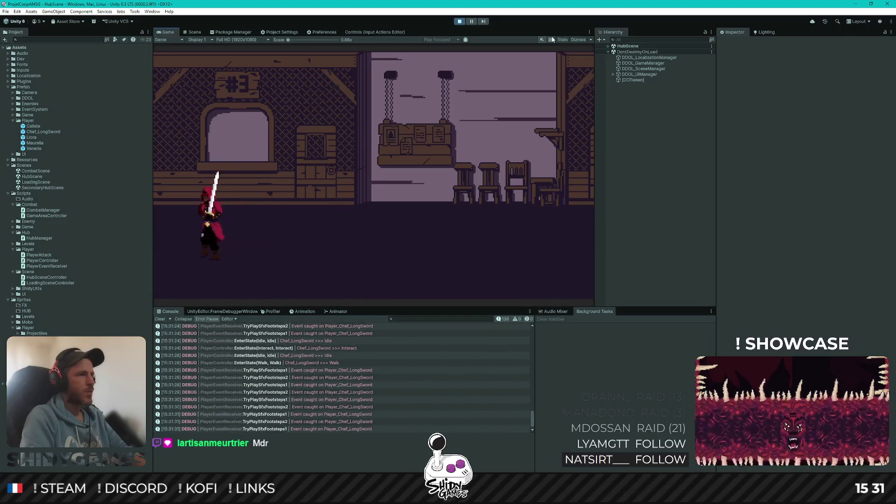
key(d)
key(d)
key(a)
key(d)
key(w)
key(e)
key(d)
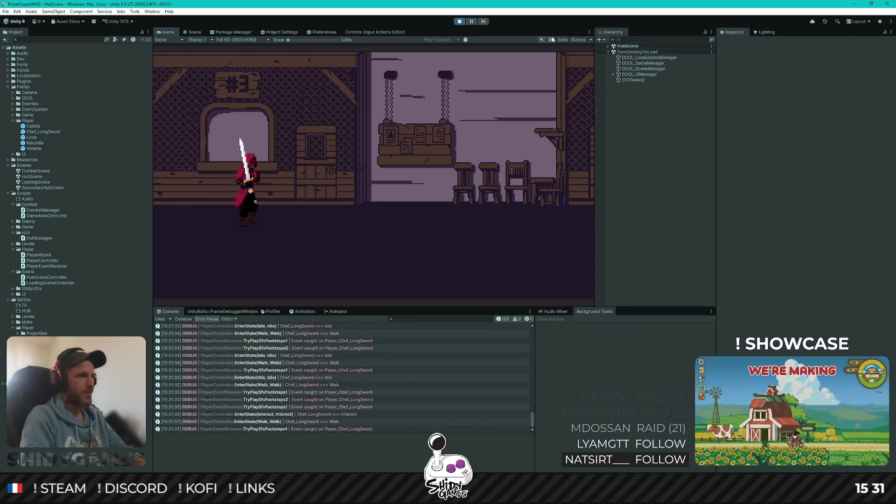
key(e)
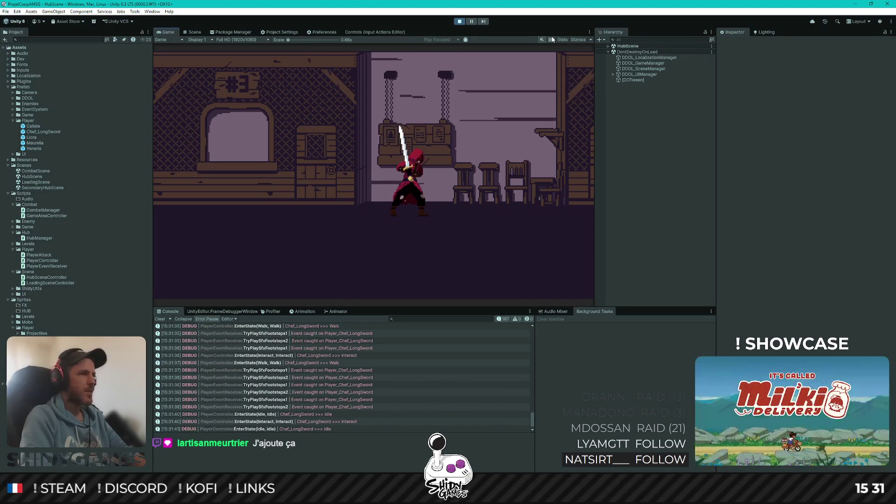
key(e)
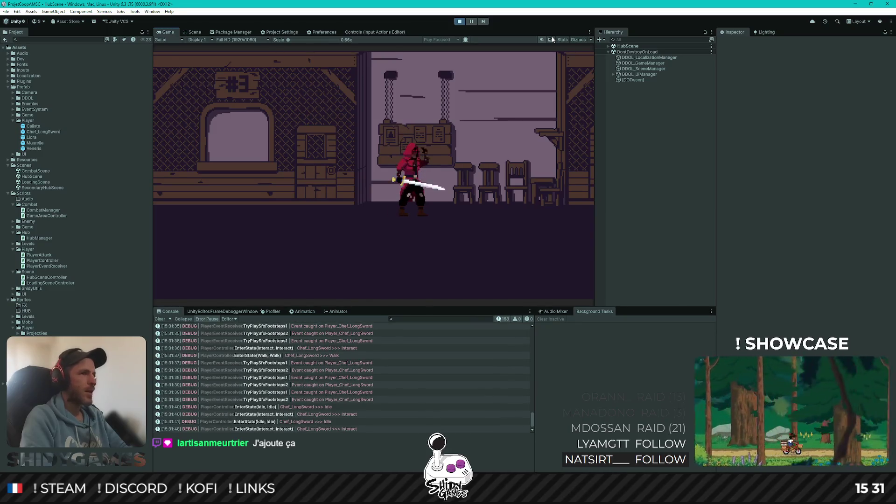
key(d)
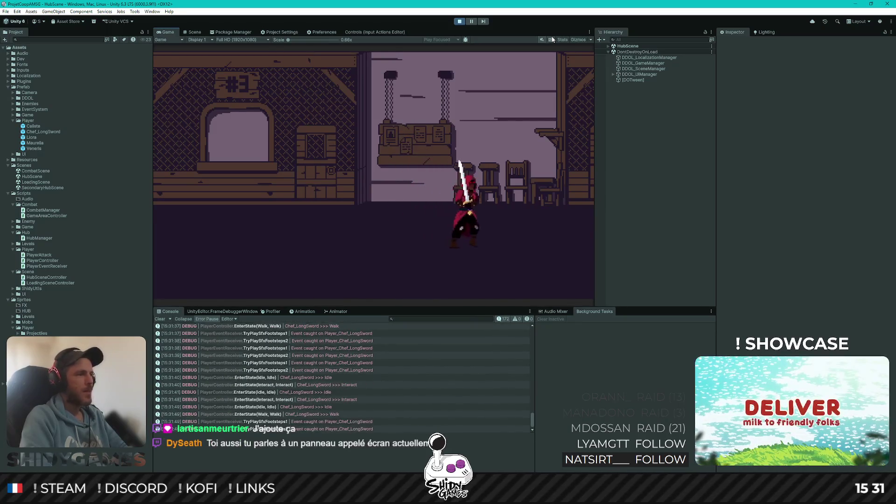
key(d)
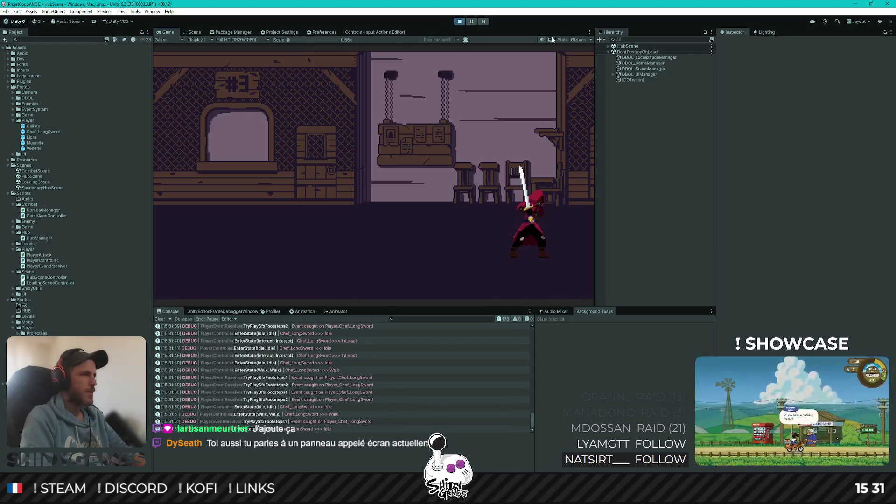
key(e)
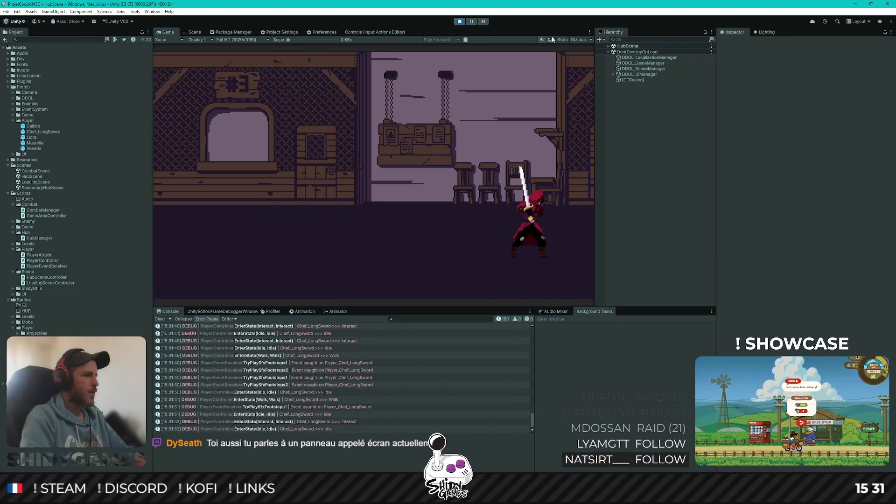
key(a)
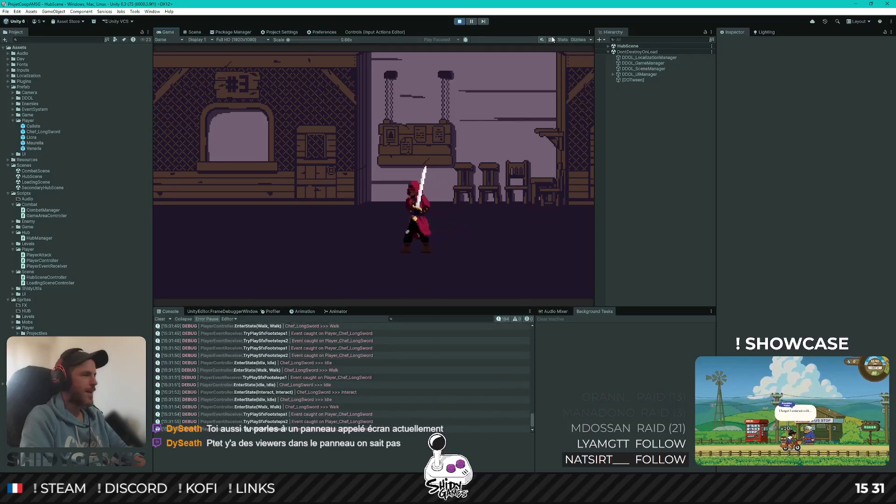
key(d)
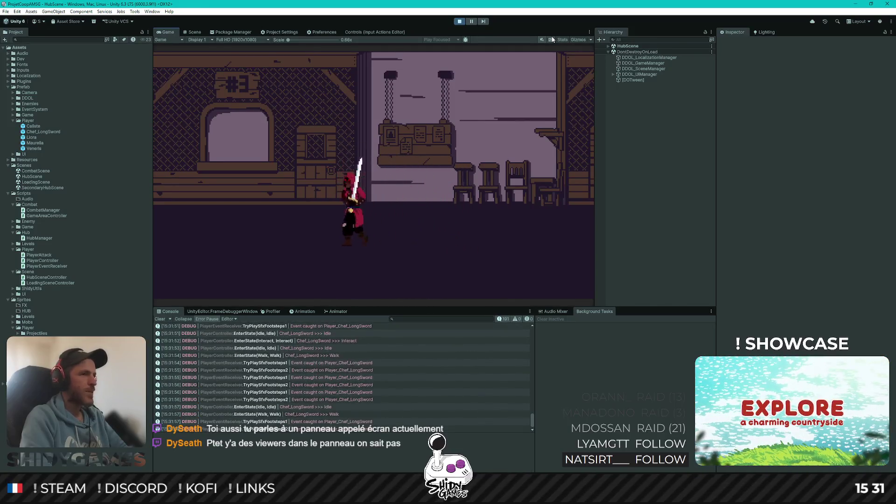
key(d)
key(d)
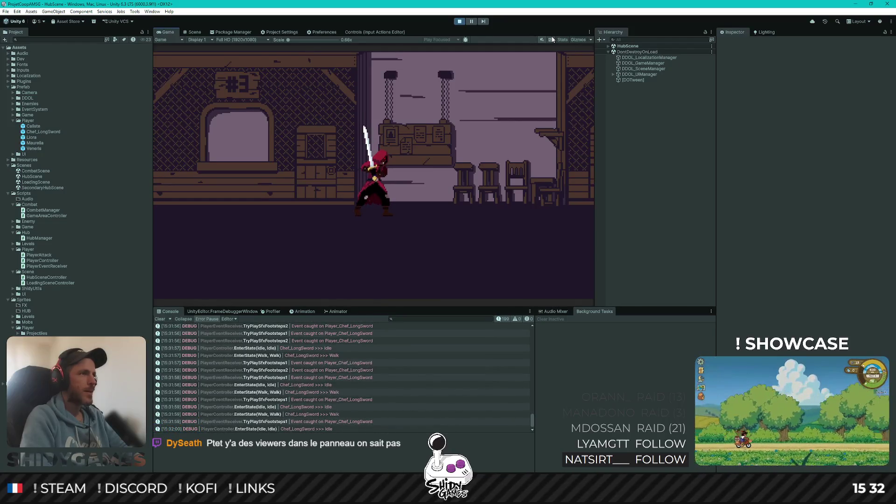
double_click(166, 33)
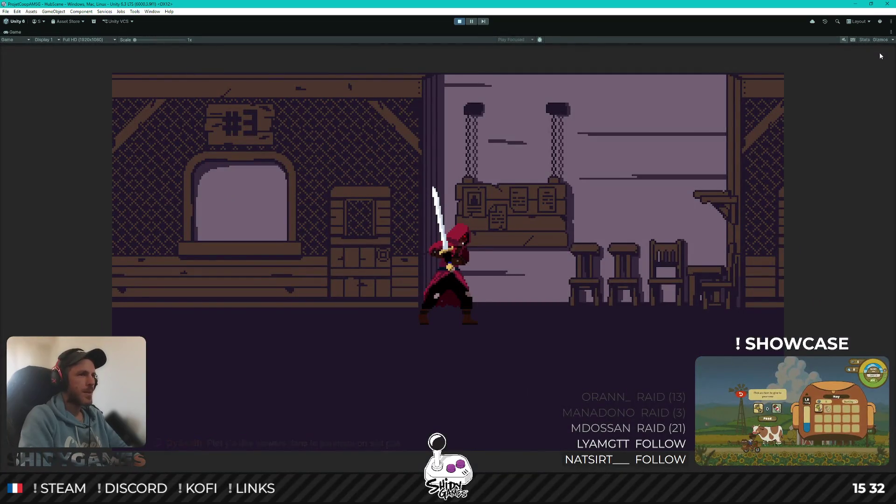
Walk the character left and right in the maximized game view, then stop the game
key(d)
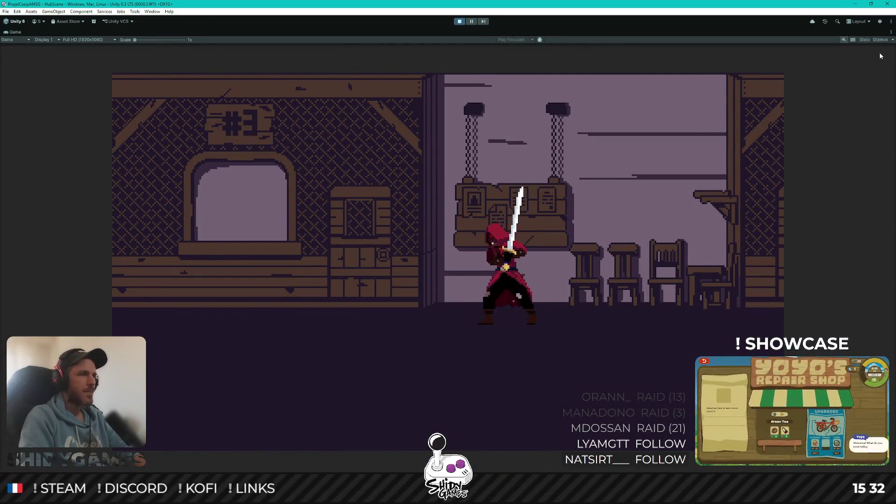
key(a)
key(a)
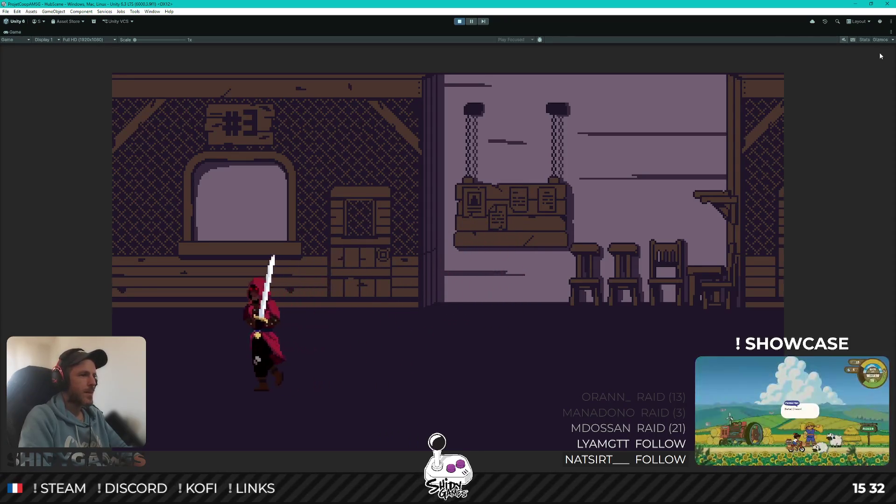
key(d)
key(d)
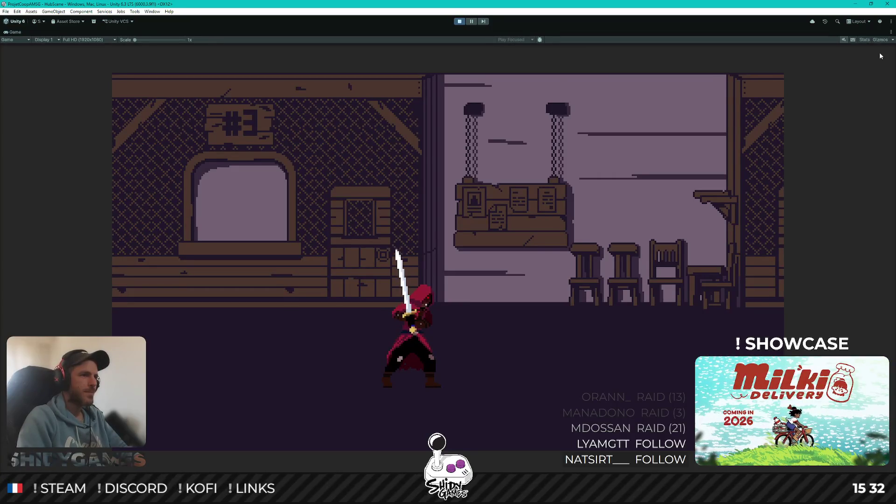
key(d)
key(d)
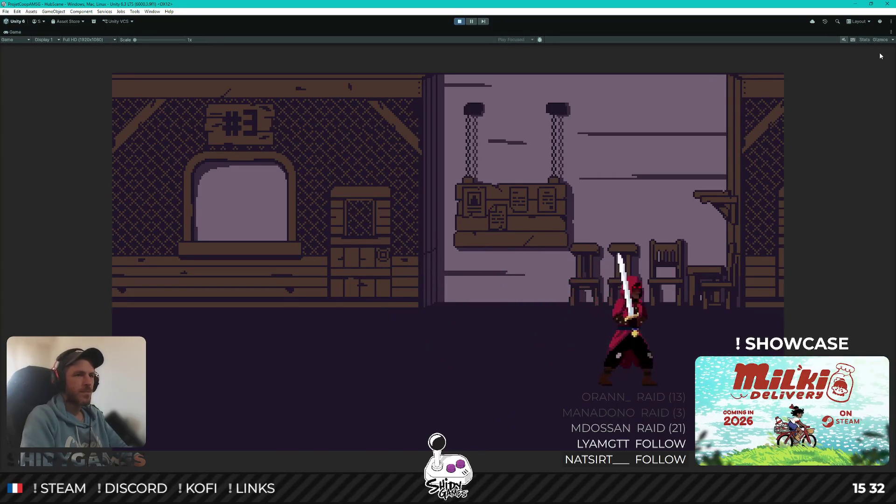
key(a)
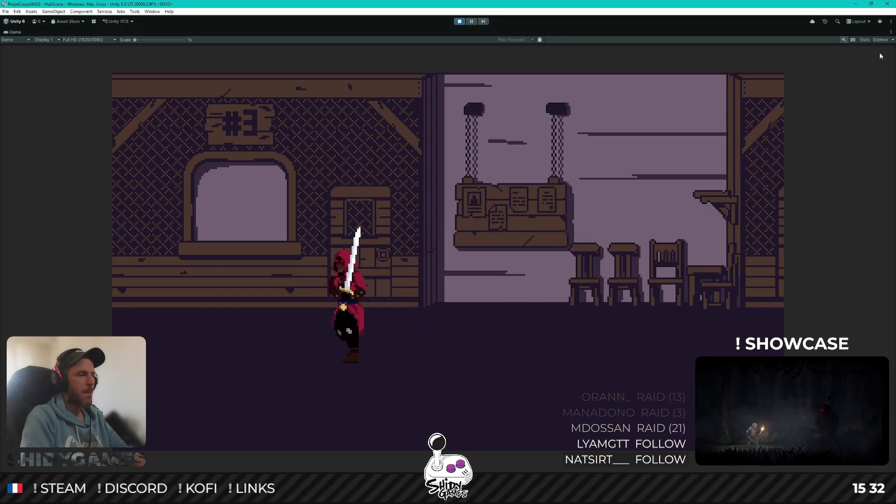
key(d)
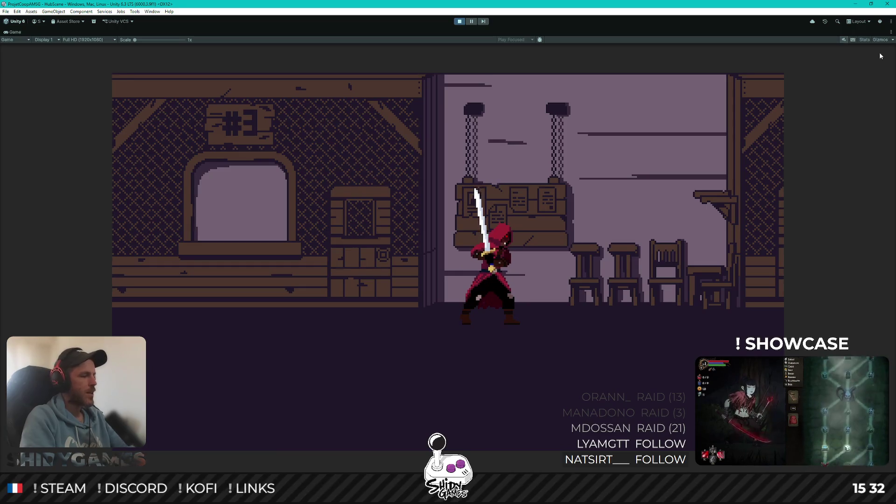
click(459, 22)
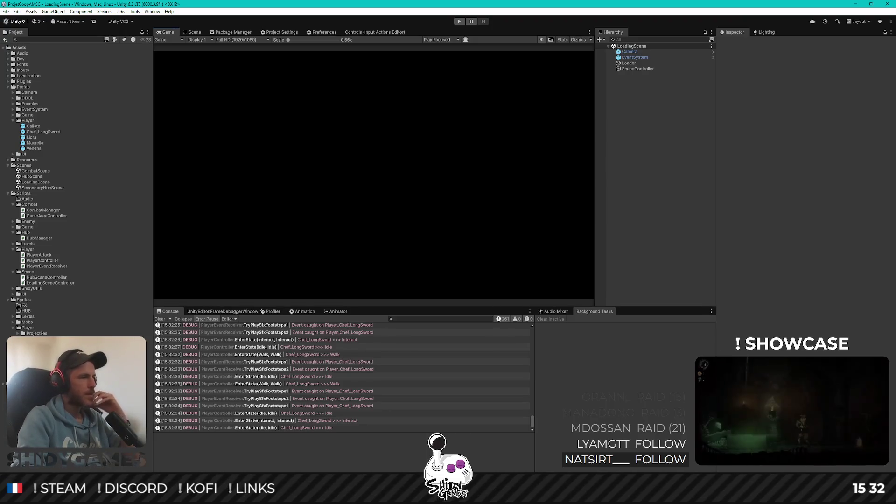
Minimize the Unity Editor window to bring GitHub Desktop forward
click(855, 4)
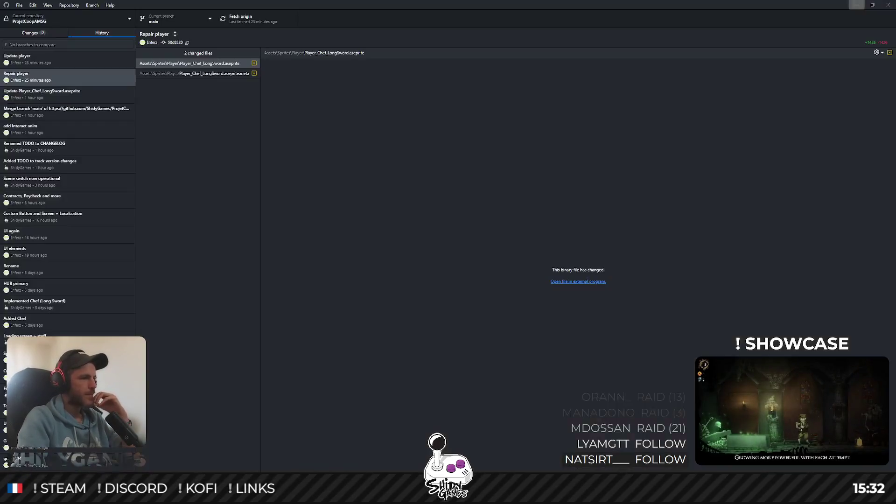
Review the 14 changed files, fetch origin, commit them to main and push to origin
click(29, 34)
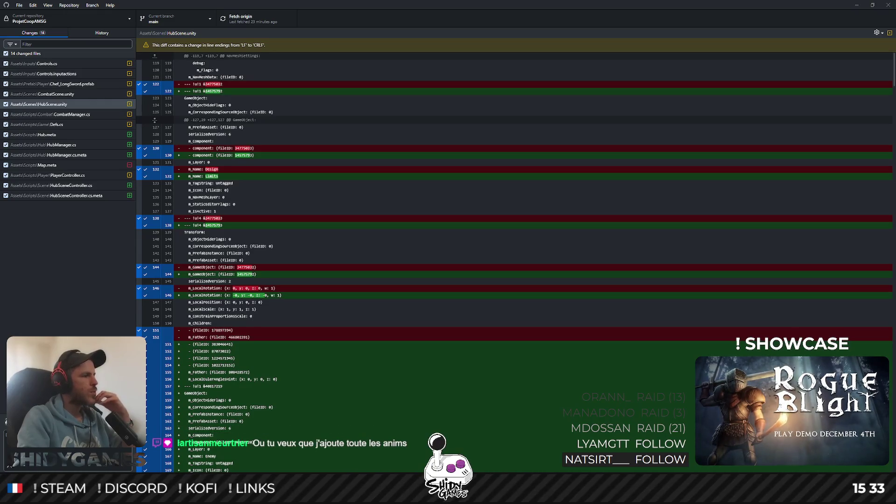
click(40, 104)
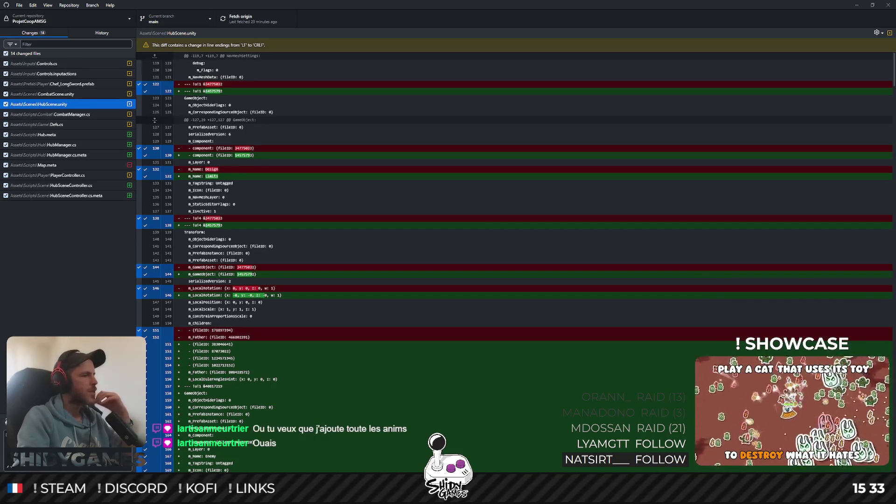
click(257, 24)
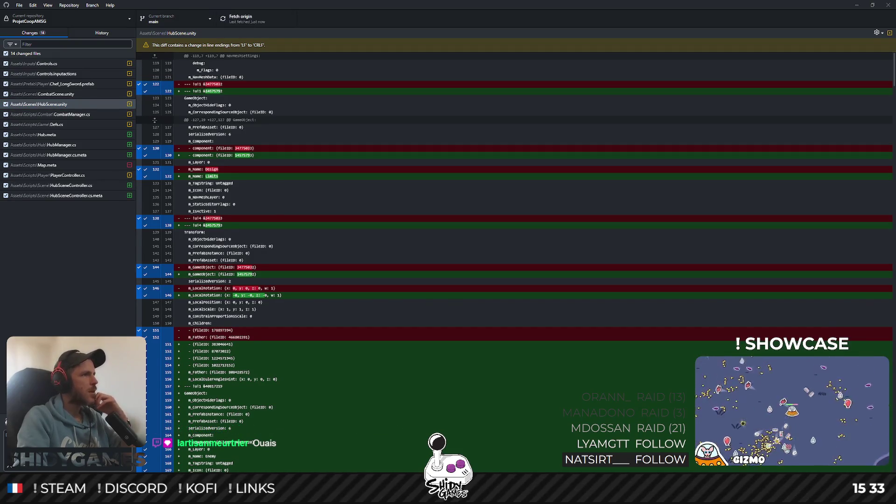
click(70, 465)
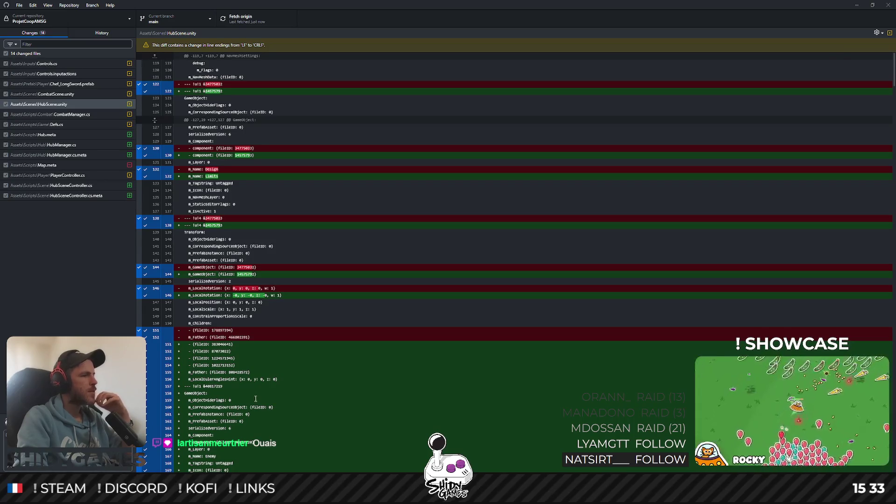
click(600, 100)
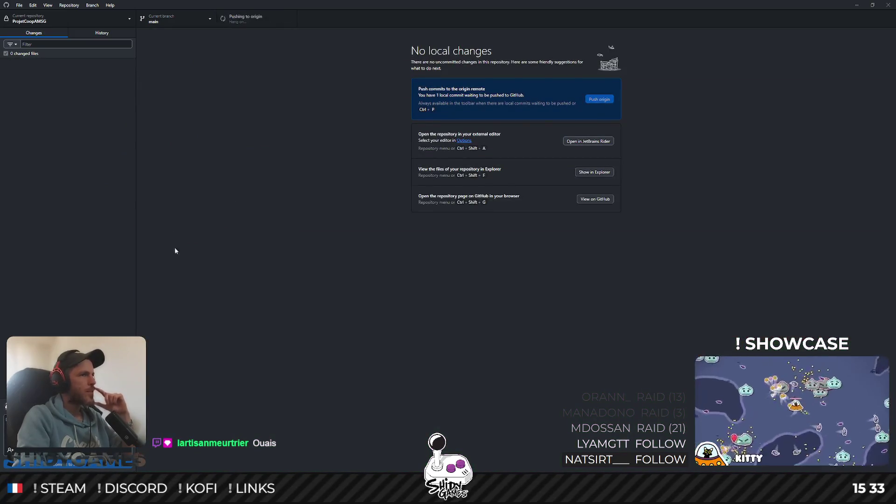
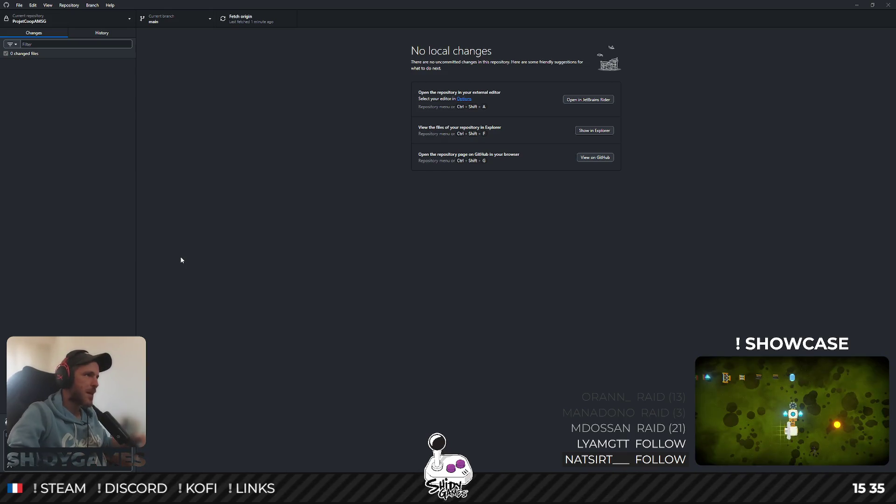
Minimize GitHub Desktop to bring the Unity editor with LoadingScene back into view
click(856, 5)
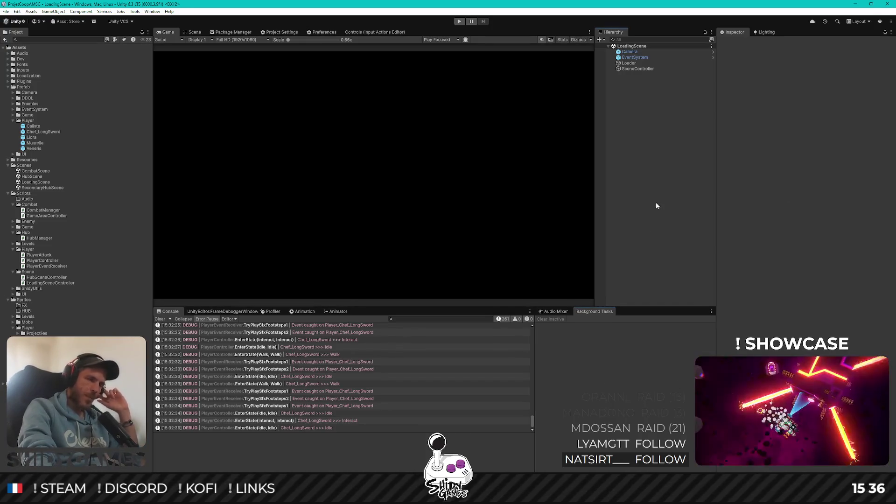
Open the UIManager prefab from the UI folder and view its canvas in the Scene view
click(14, 155)
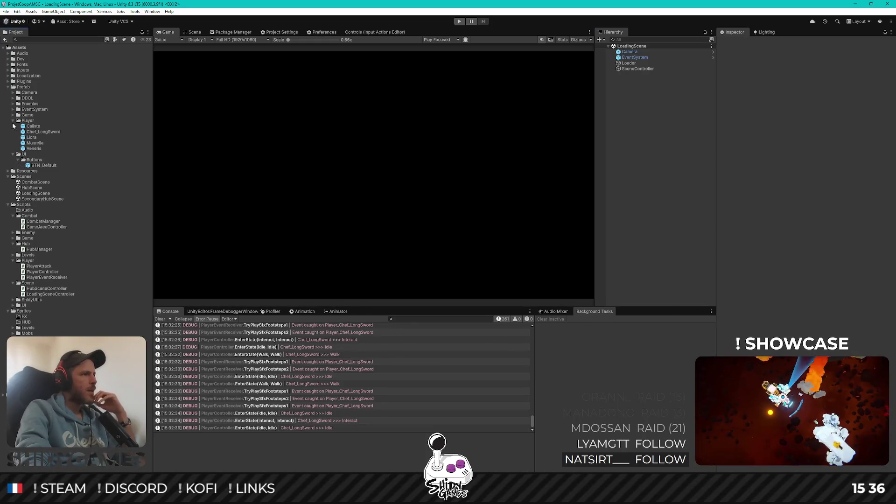
click(12, 98)
double_click(43, 119)
click(195, 32)
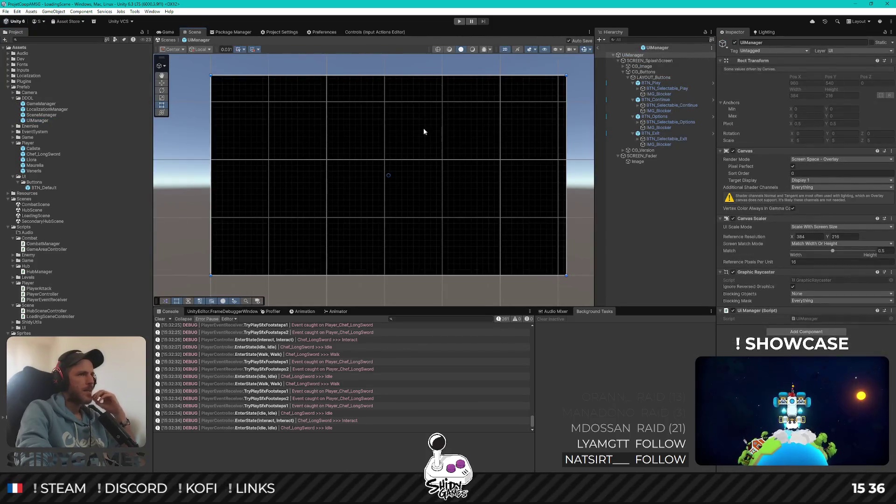
Set Canvas Group alpha to 0 on both SCREEN_Fader and SCREEN_SplashScreen
alt+click(613, 55)
click(613, 56)
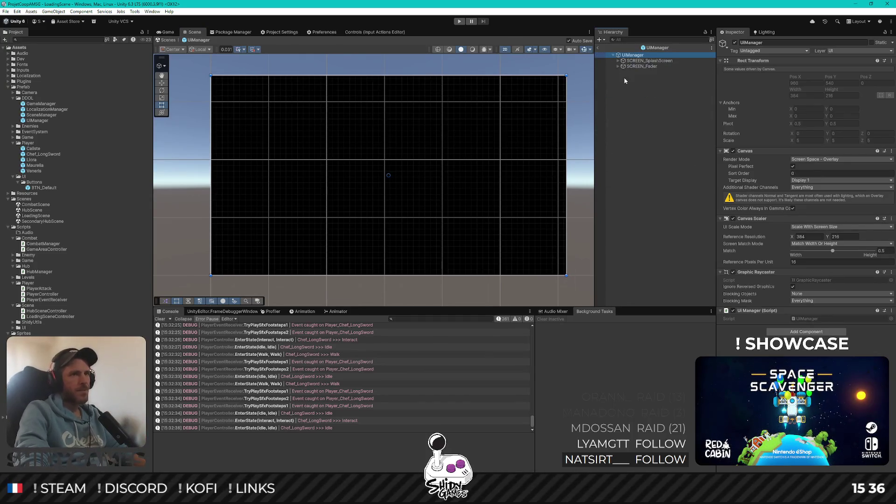
click(628, 66)
click(799, 152)
text(0)
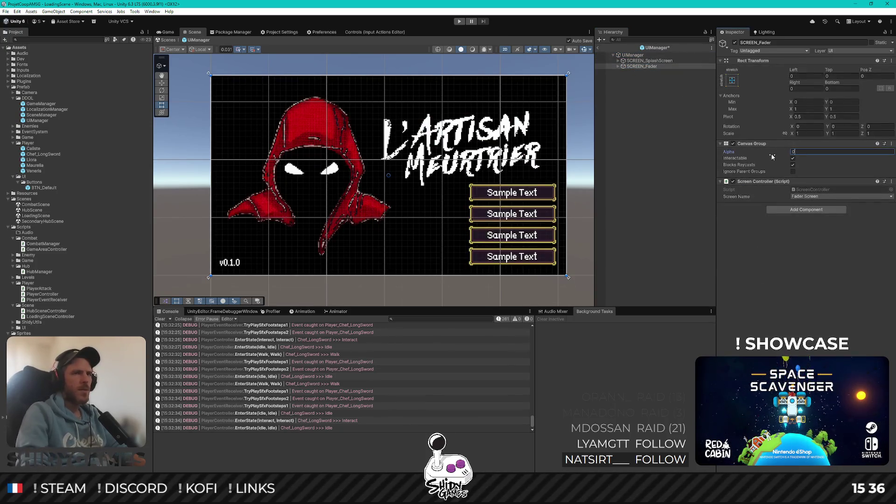
click(650, 61)
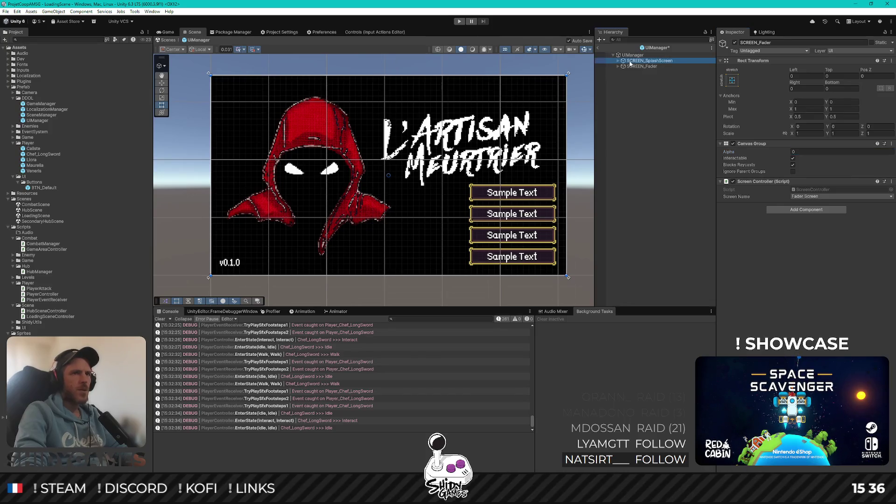
click(822, 152)
text(0)
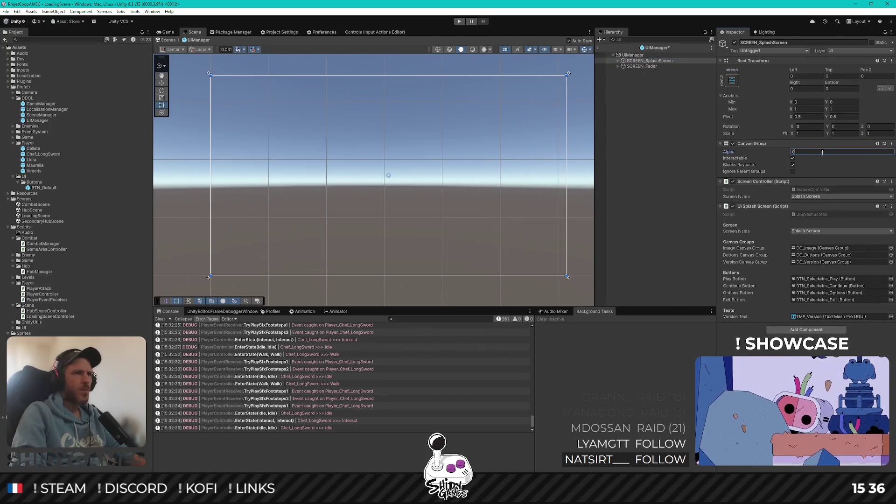
right_click(630, 55)
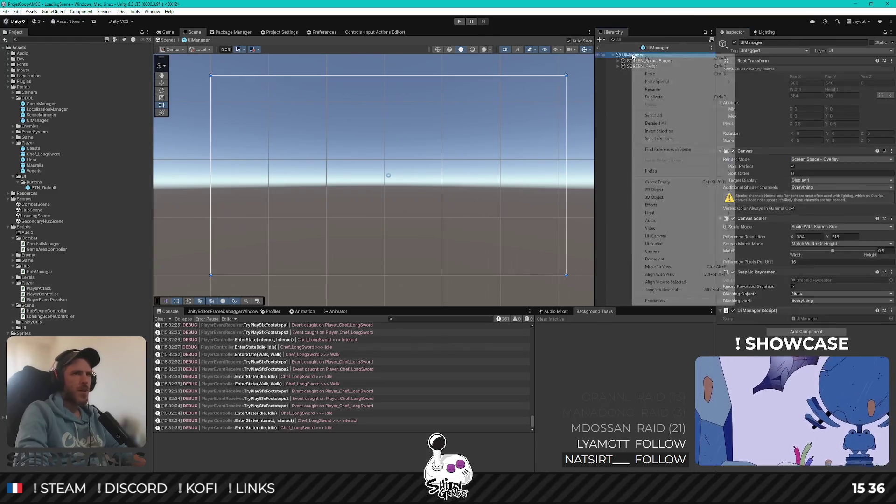
Create an empty UIManager child named SCREEN_ContractsBoard with stretch-stretch anchors
click(658, 181)
text(S)
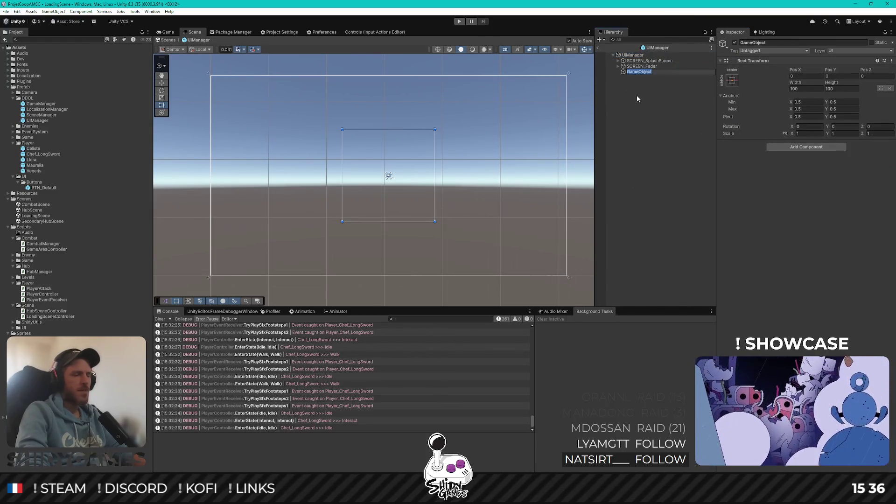
text(CREEN_Contracts)
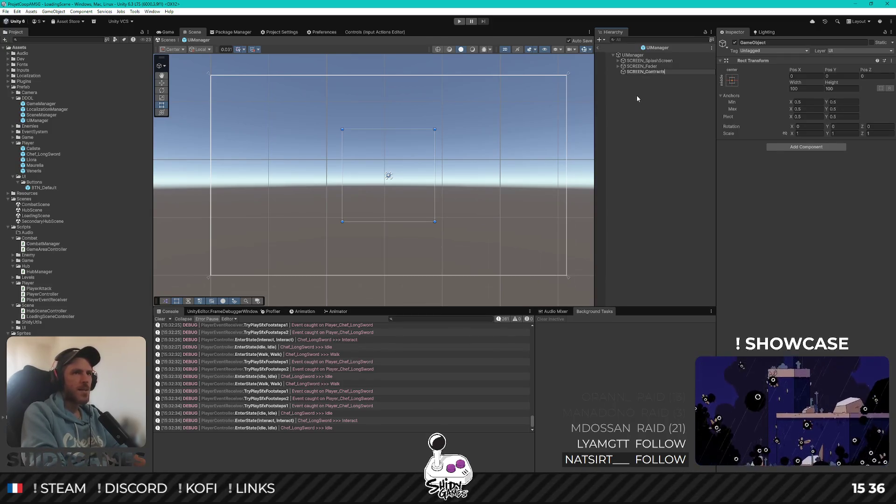
text(BoardS)
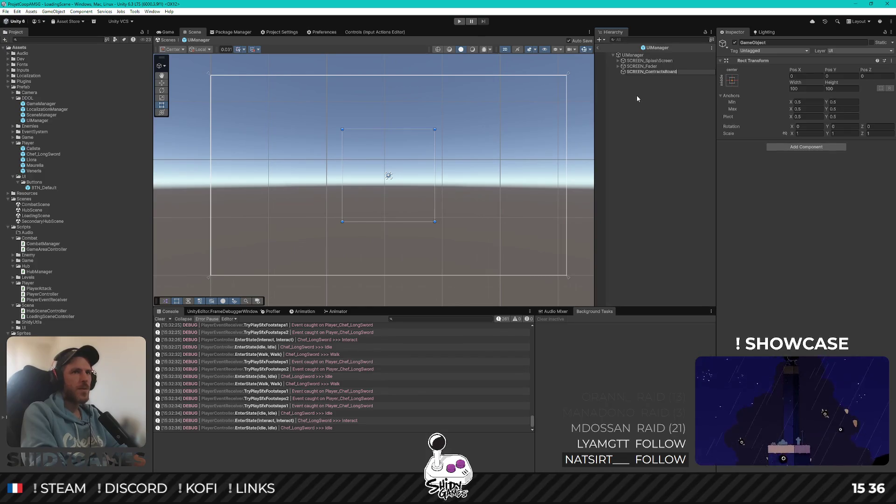
key(Return)
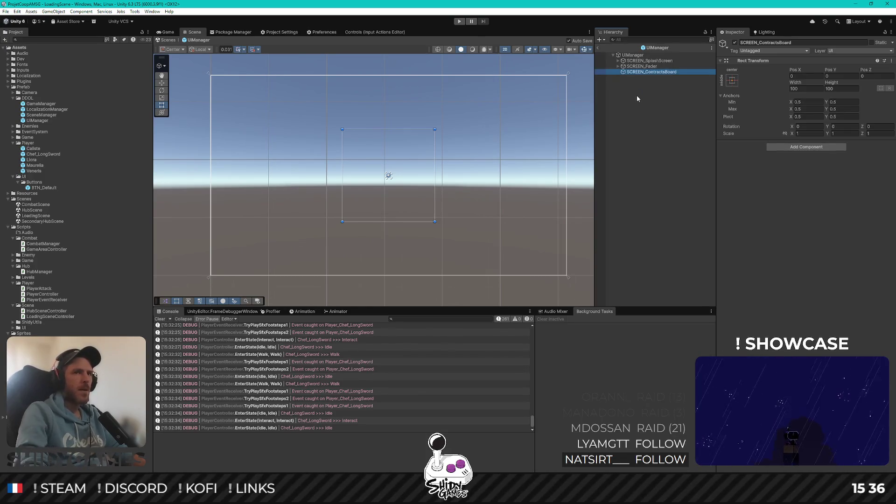
click(732, 84)
alt+click(807, 186)
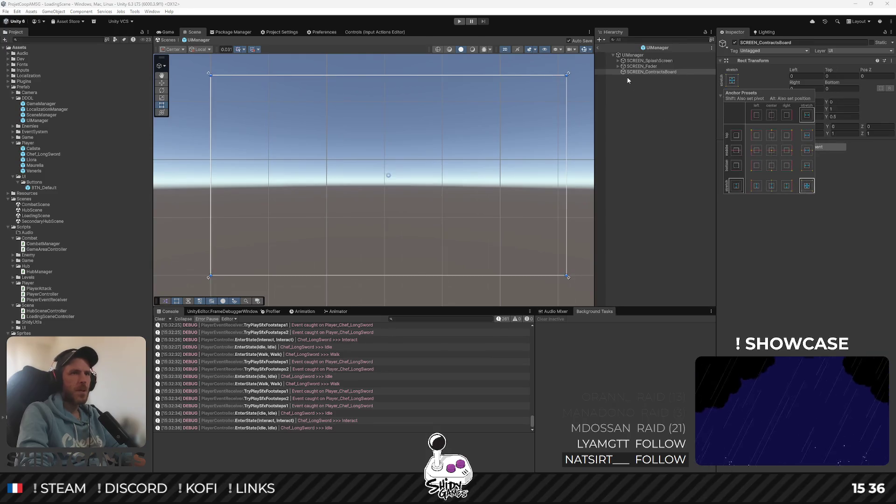
Move SCREEN_ContractsBoard between the splash and fader screens and give it a Canvas Group
click(792, 298)
drag(644, 72, 604, 67)
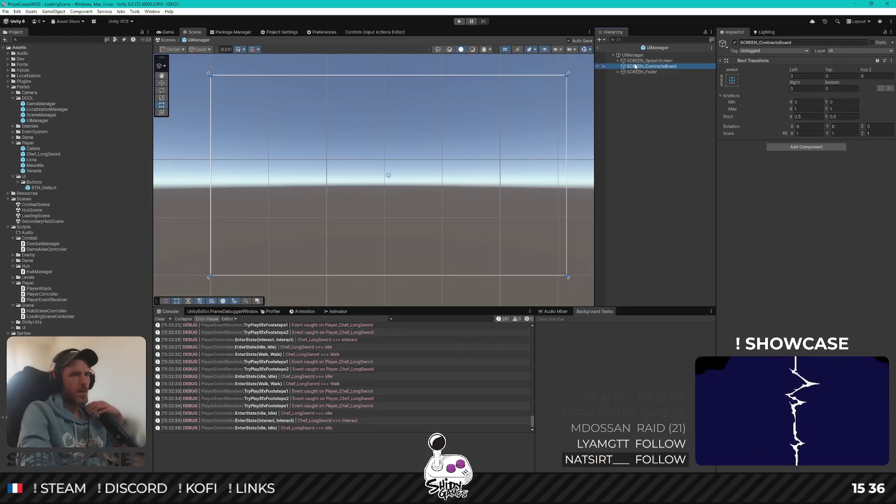
click(639, 61)
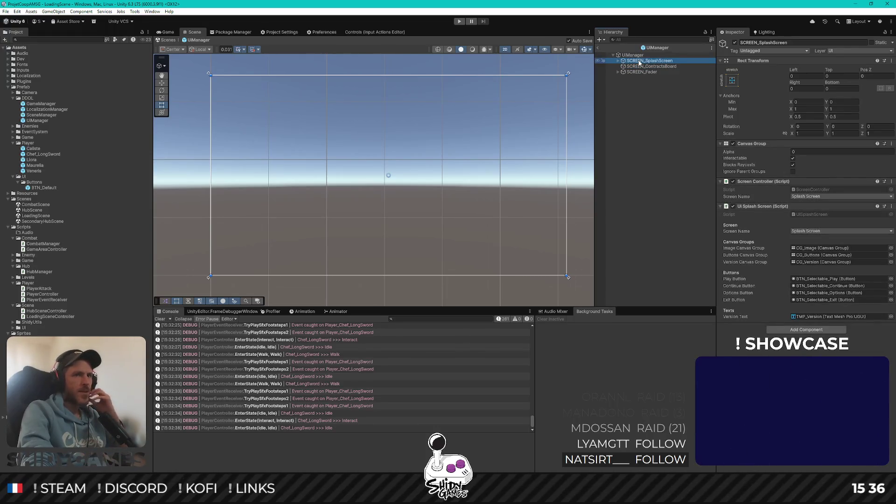
click(650, 66)
click(793, 147)
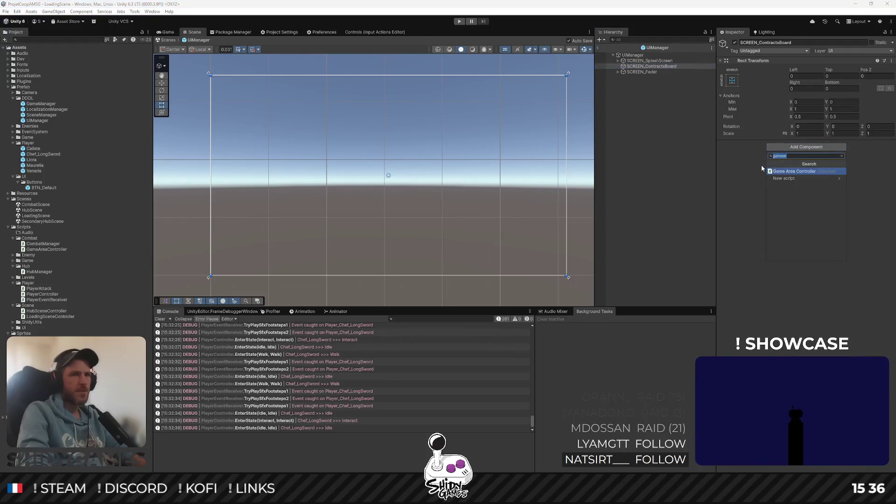
text(canvas g)
key(Return)
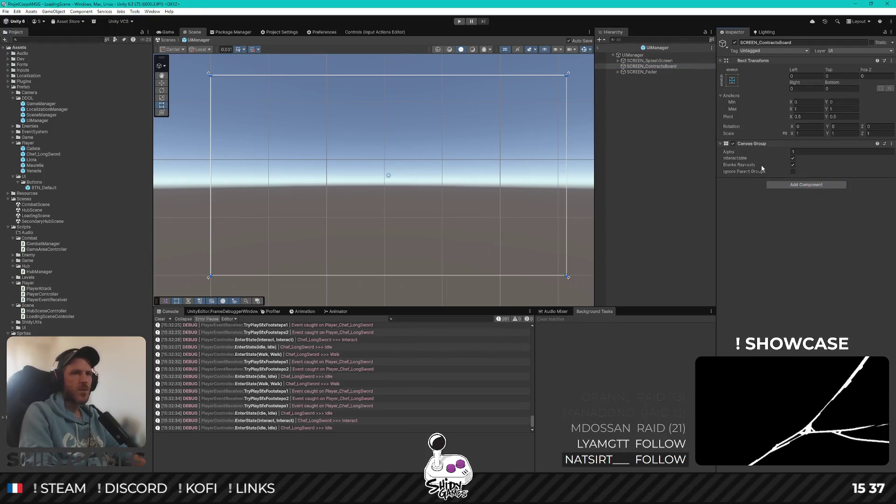
Add the Screen Controller script to SCREEN_ContractsBoard and open ScreenController.cs for editing
click(802, 185)
text(scree)
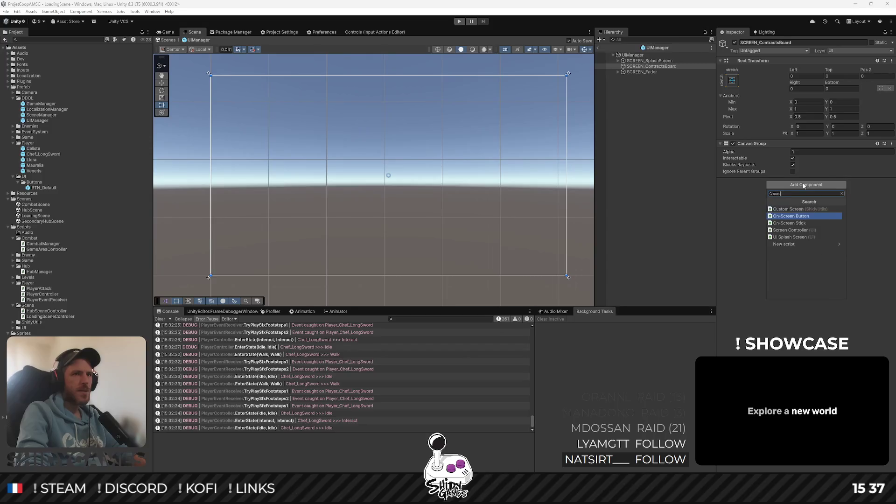
click(651, 61)
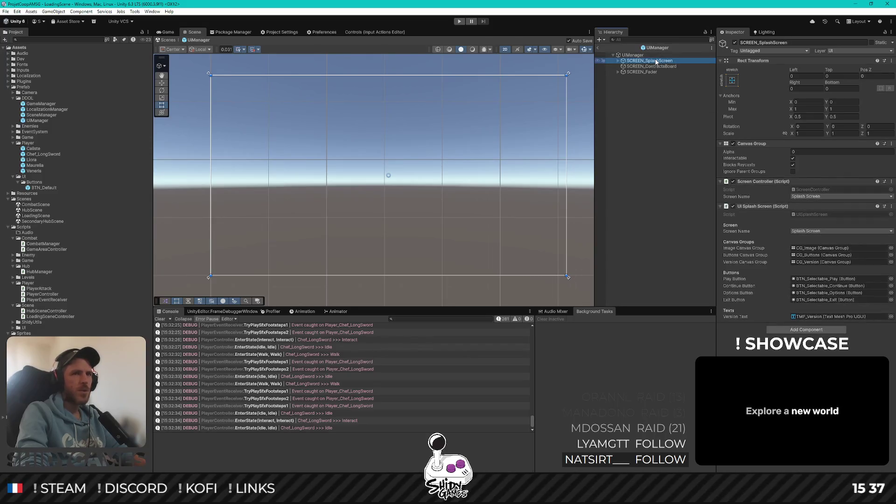
click(651, 66)
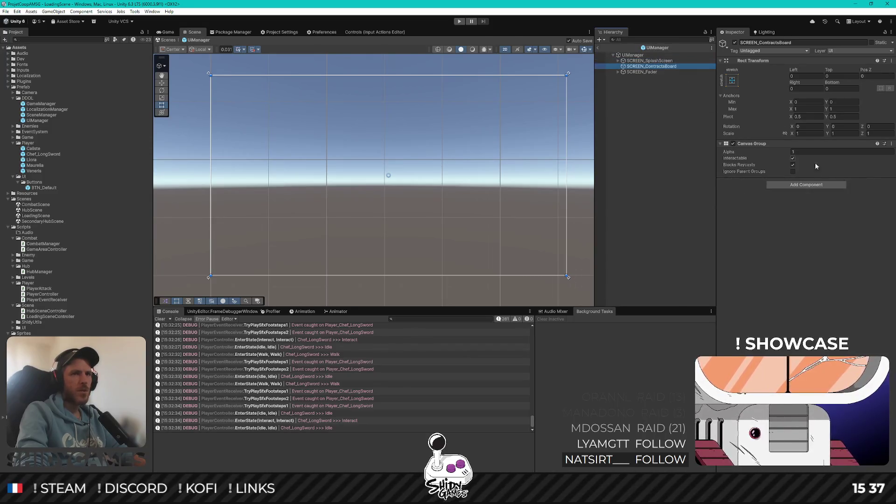
click(817, 185)
text(scr)
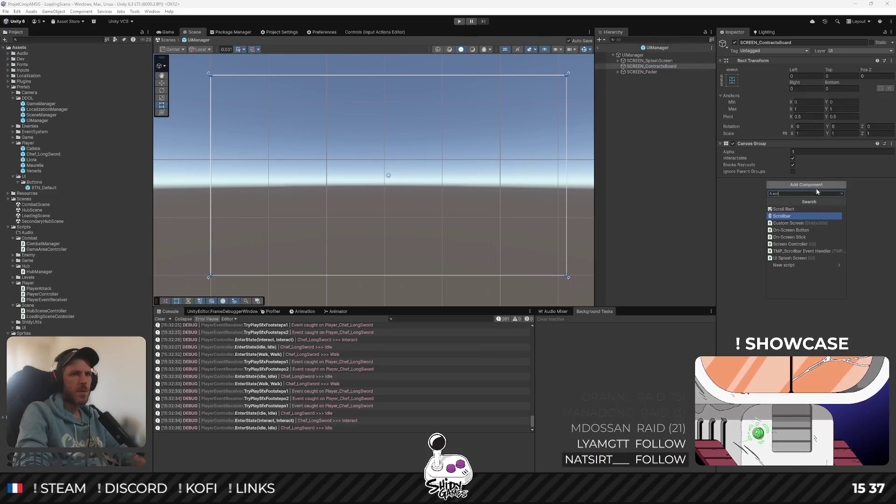
click(794, 244)
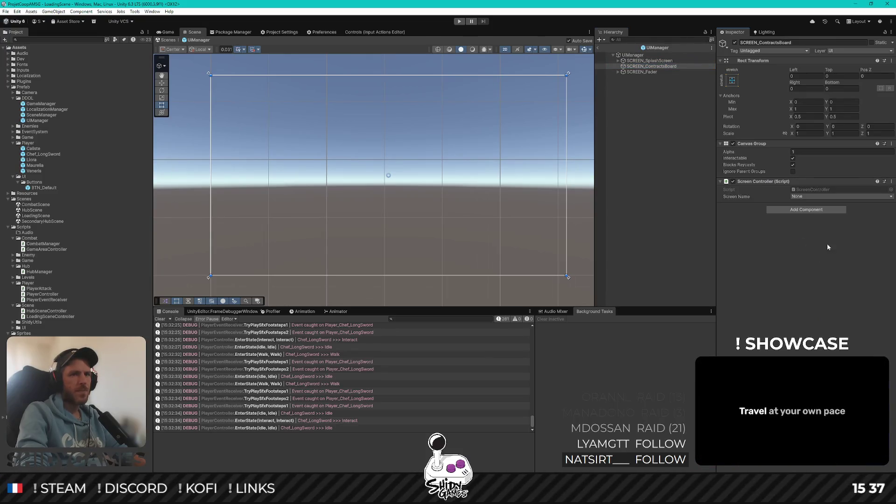
click(817, 196)
click(810, 188)
double_click(810, 188)
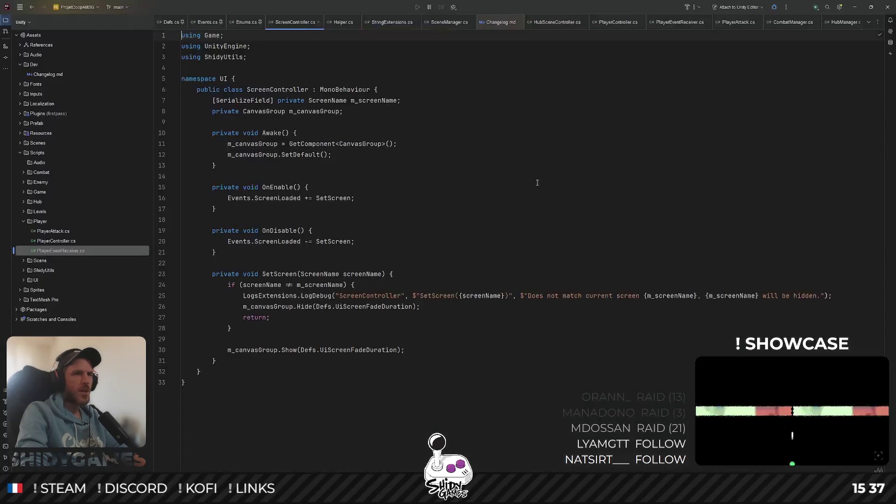
Add 'ContractsBoardScreen = 2,' after SplashScreen in the ScreenName enum in Enums.cs
ctrl+click(329, 101)
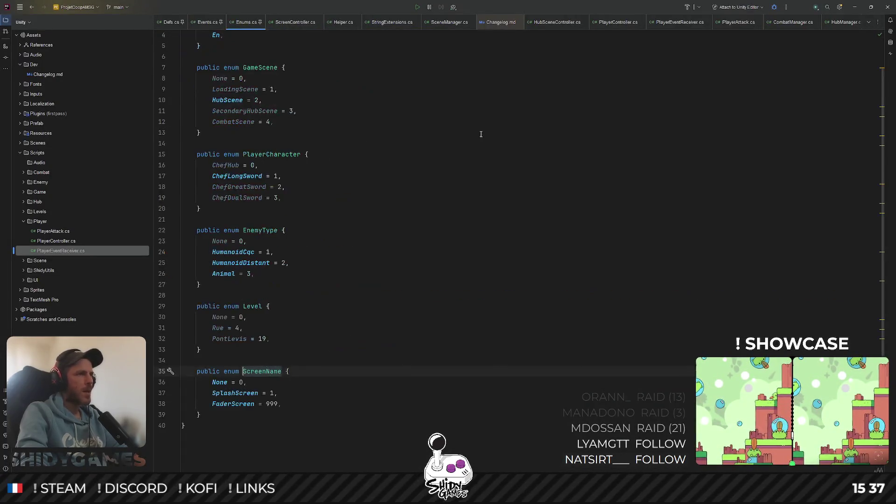
click(336, 378)
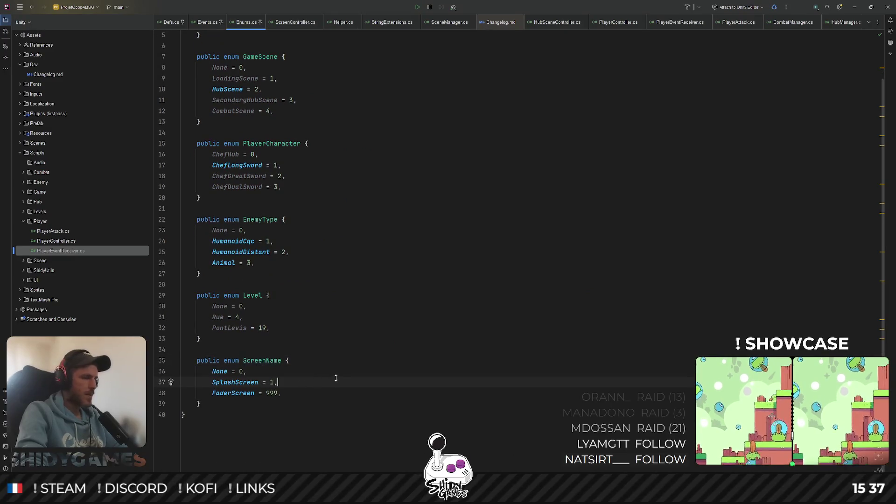
key(Return)
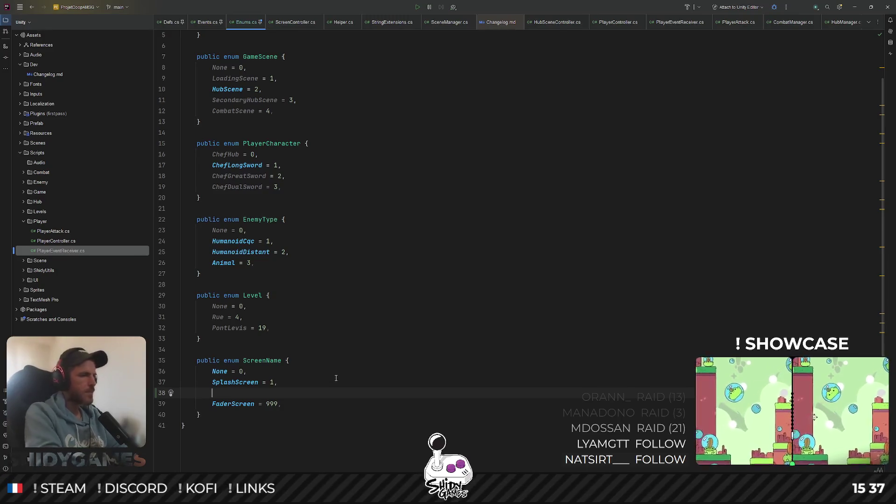
text(Contract)
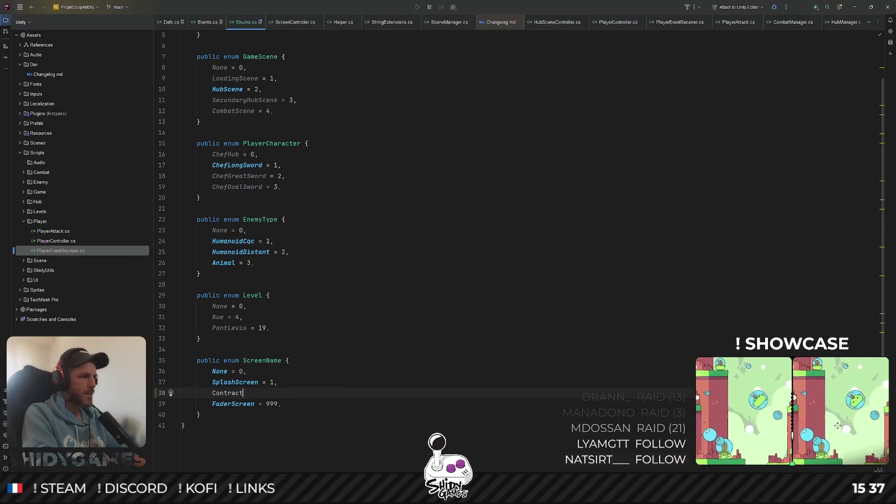
text(sBoardScreen = 2,)
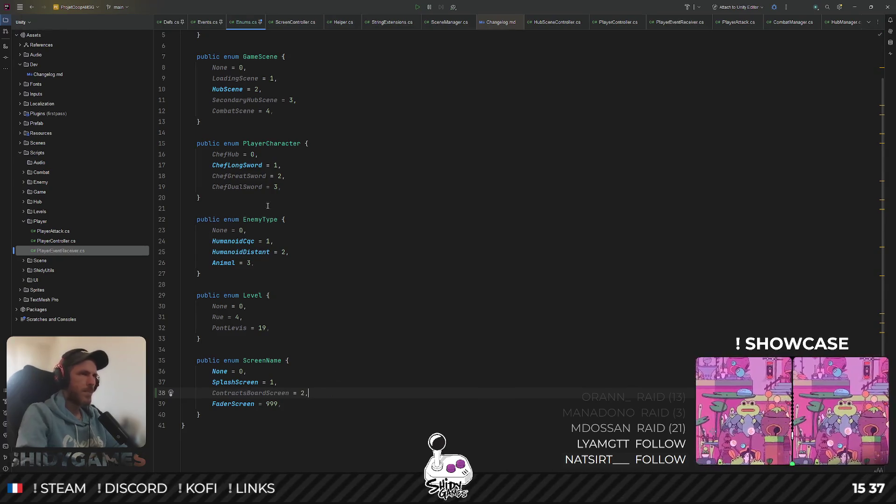
key(alt+Tab)
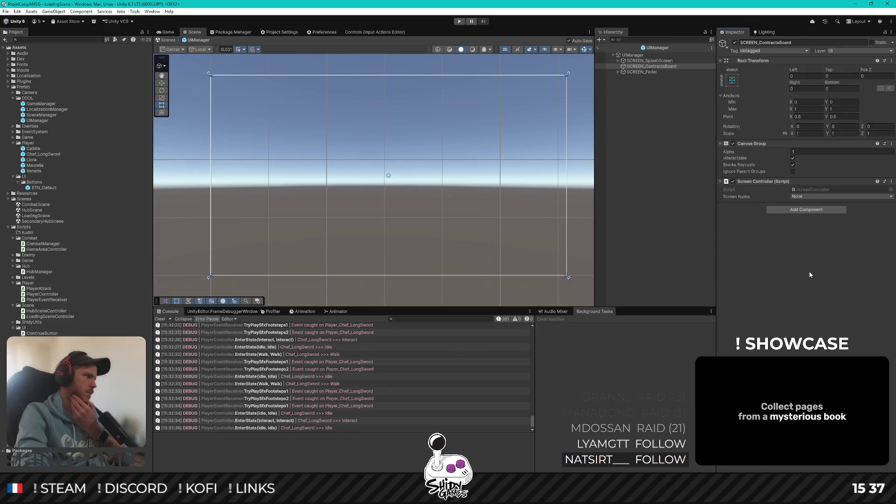
Set the Screen Name to Contracts Board Screen, then inspect SCREEN_SplashScreen's UI Splash Screen component
click(818, 197)
click(798, 226)
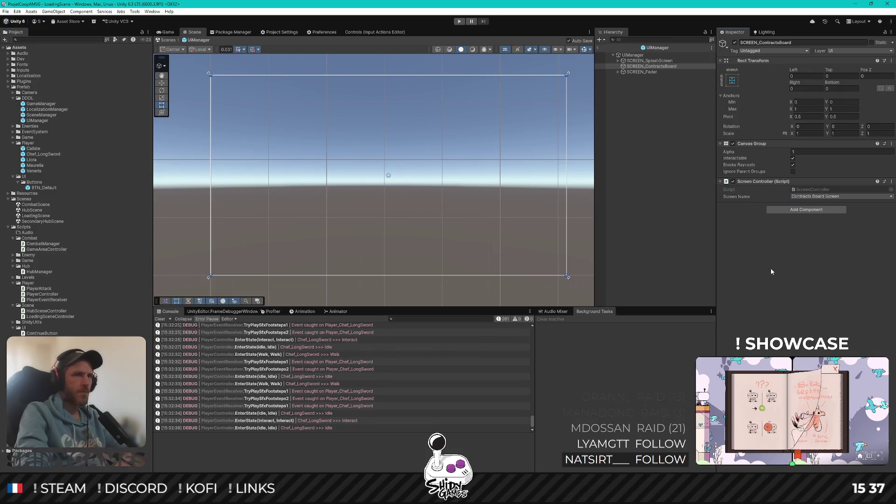
click(636, 61)
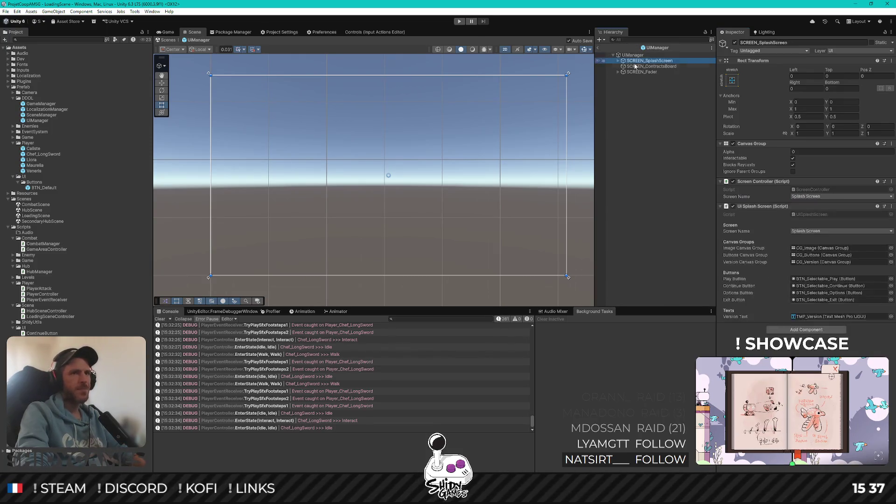
key(Right)
click(642, 89)
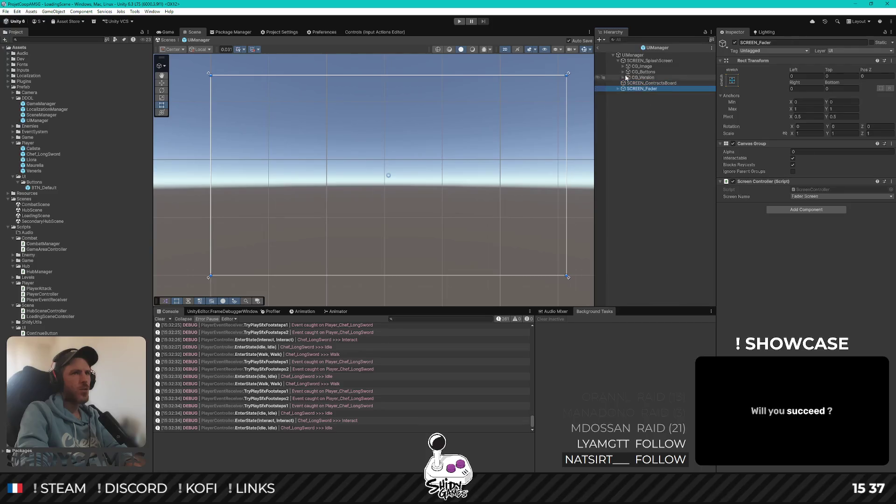
click(646, 62)
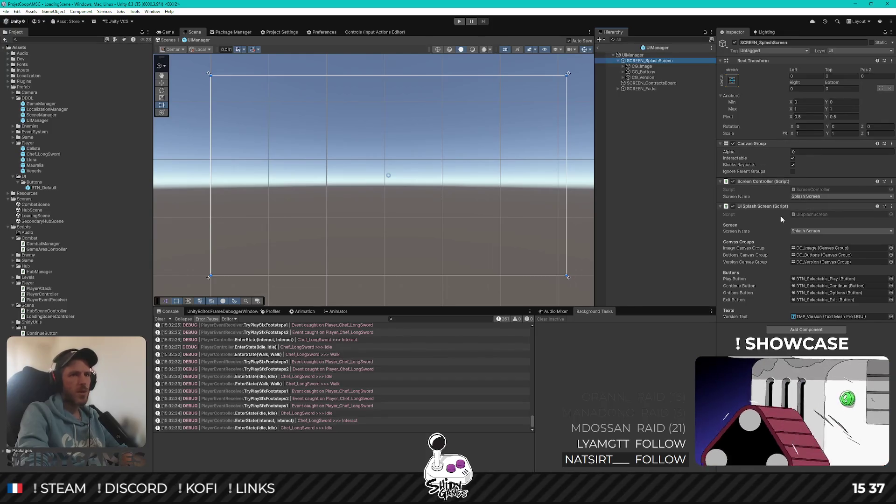
Create a UiContractsBoard MonoBehaviour script in Scripts/UI and let Unity compile it
right_click(27, 329)
mouse_move(86, 129)
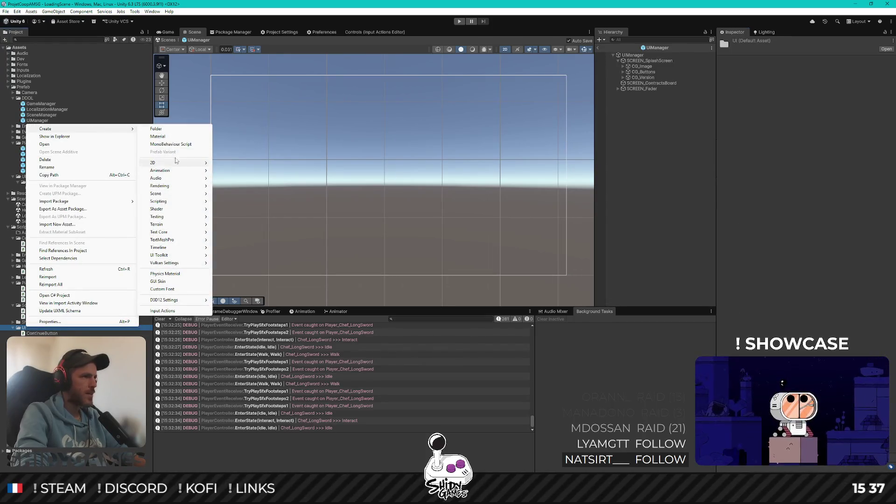
click(273, 170)
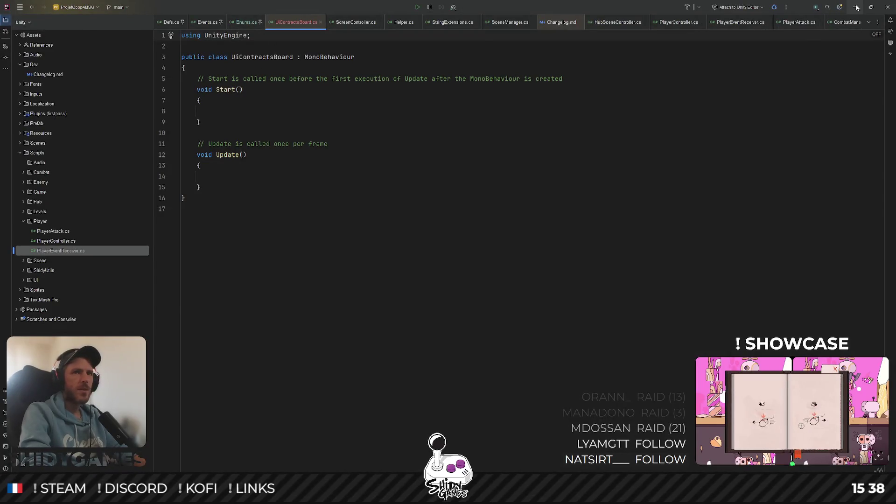
key(alt+Tab)
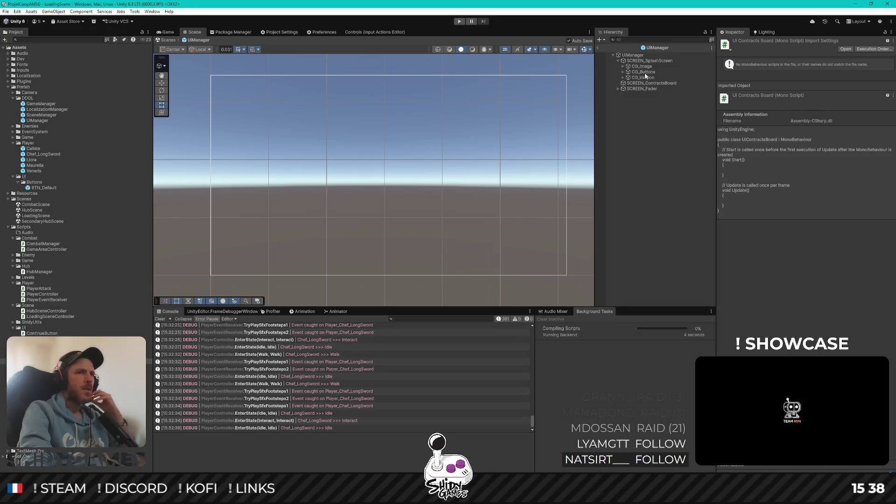
click(651, 84)
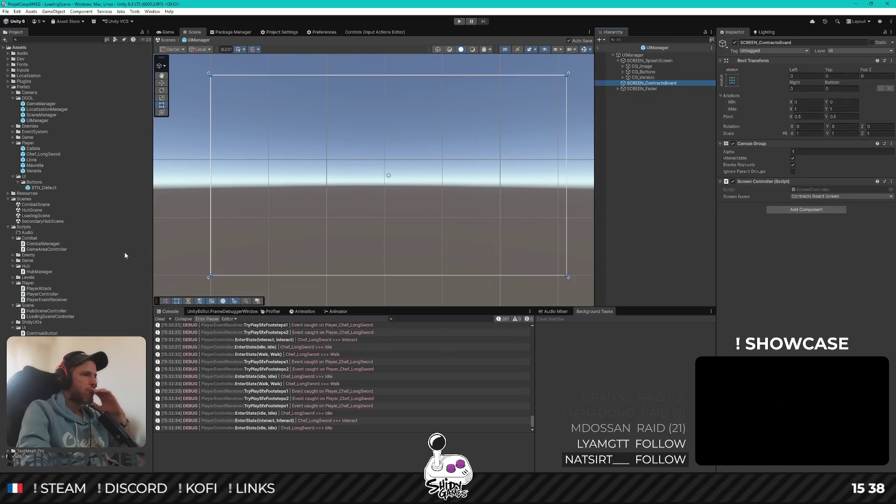
Attach the UiContractsBoard script to SCREEN_ContractsBoard and check the notice board mockup
drag(895, 328, 757, 328)
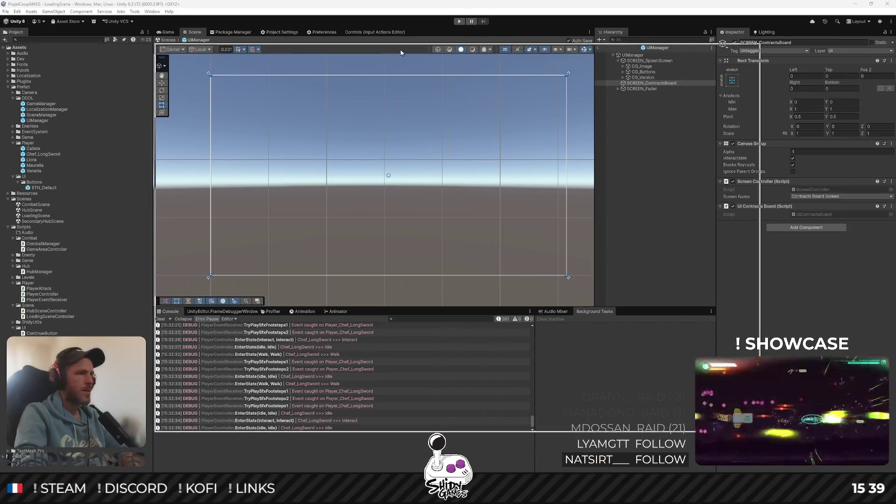
key(alt+Tab)
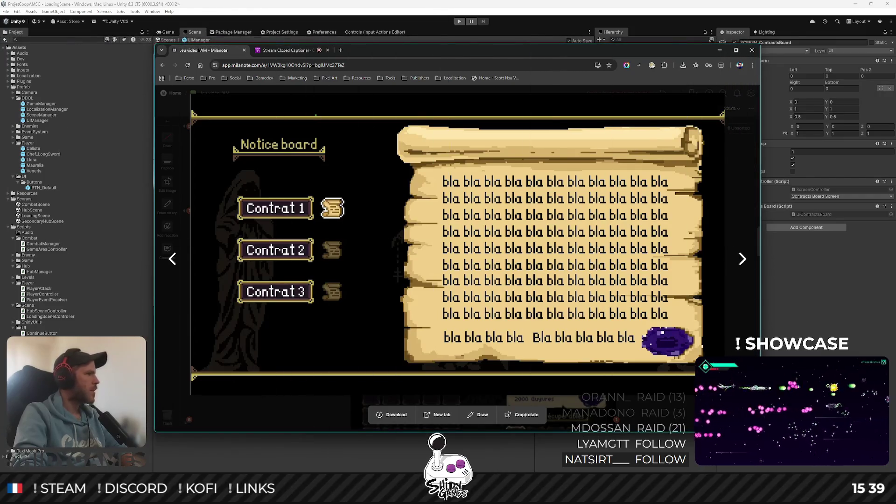
key(alt+Tab)
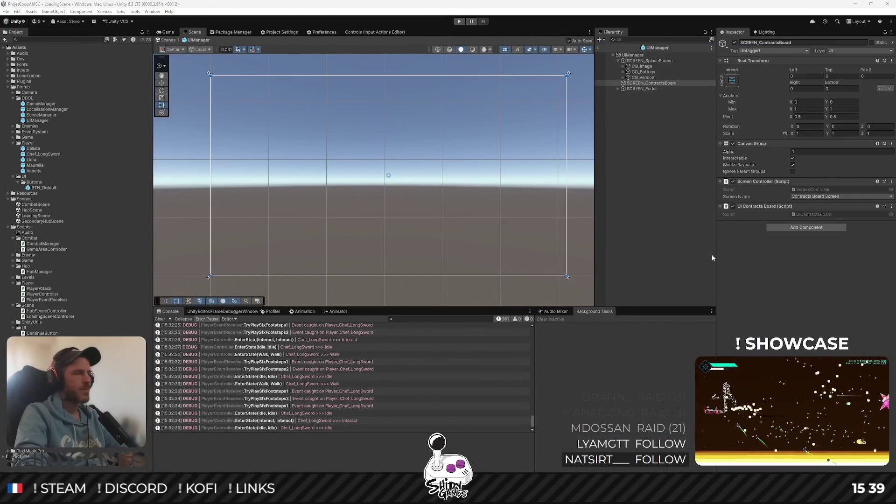
Create an empty CG_Menu child under SCREEN_ContractsBoard, stretched to fill its parent
click(786, 323)
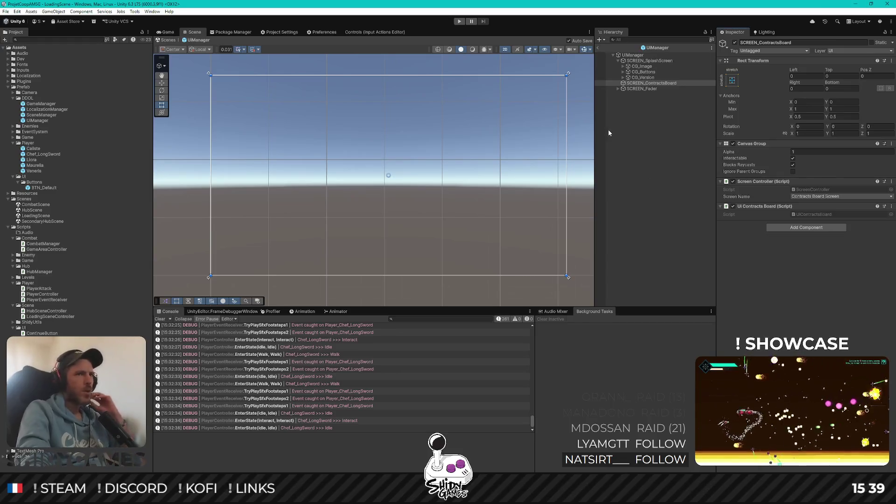
right_click(632, 82)
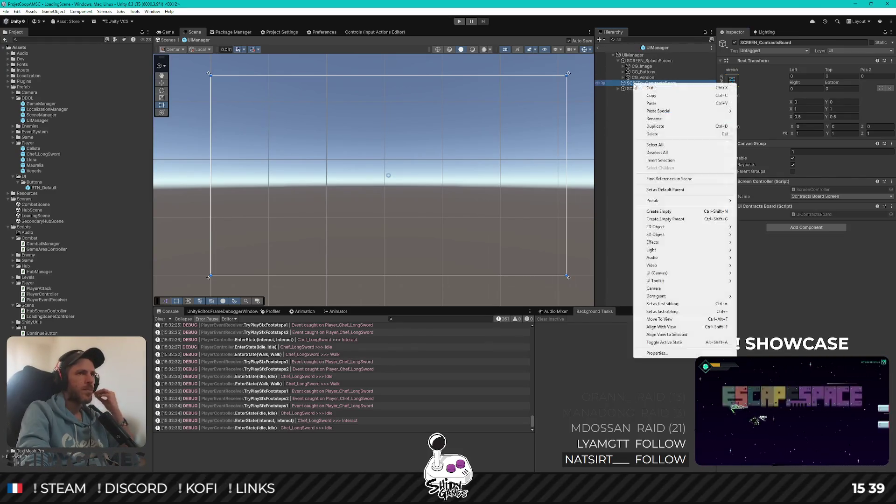
click(670, 212)
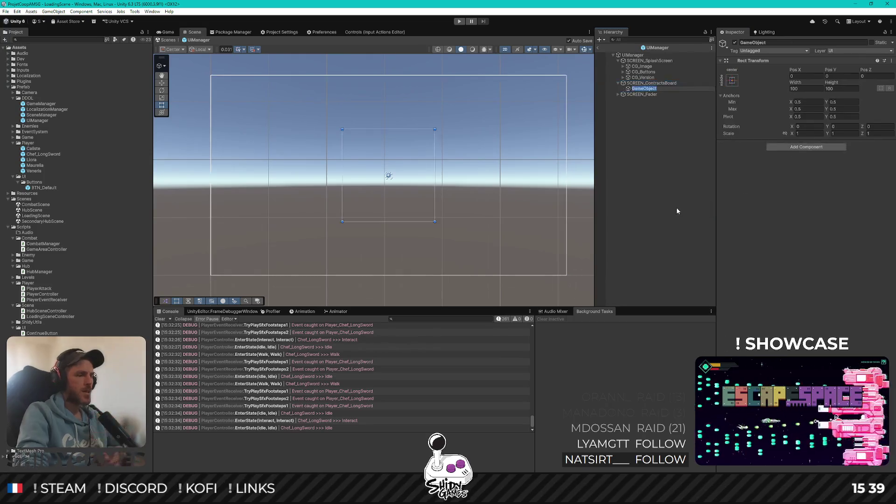
text(CG)
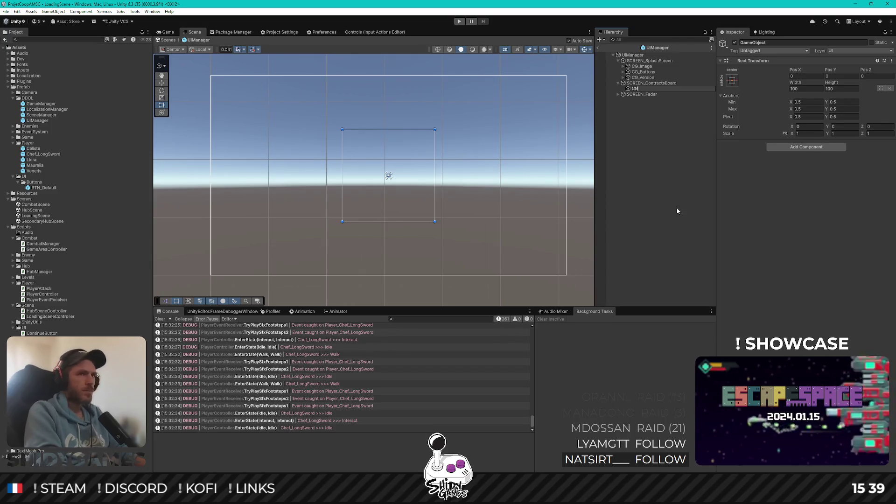
text(_Menu)
key(Return)
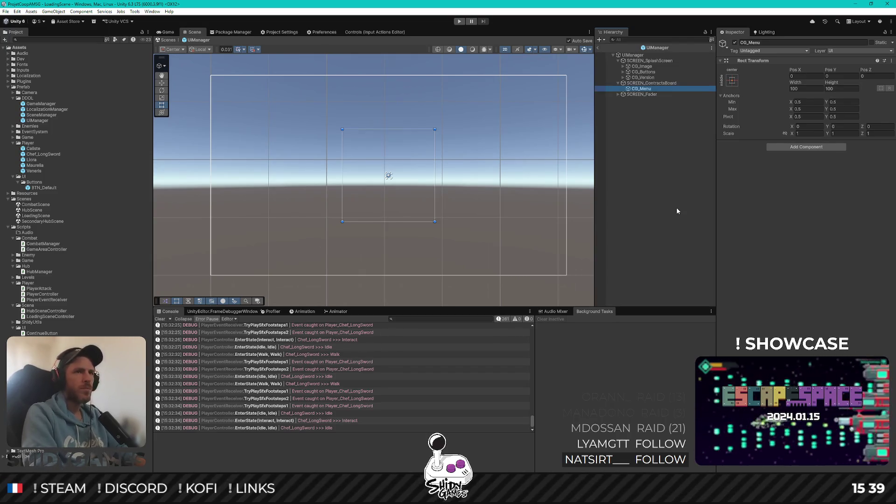
click(732, 81)
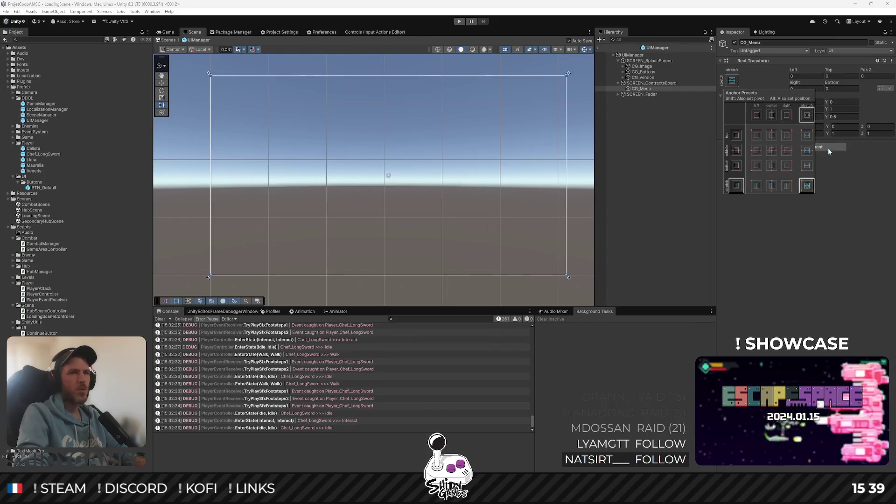
alt+click(807, 186)
Add a Canvas Group component to CG_Menu
click(816, 147)
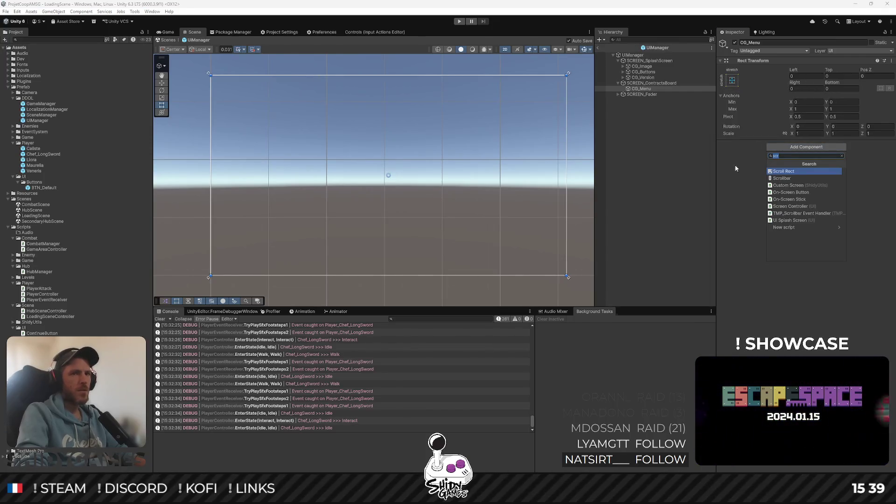
text(cab)
key(BackSpace)
text(n)
click(795, 180)
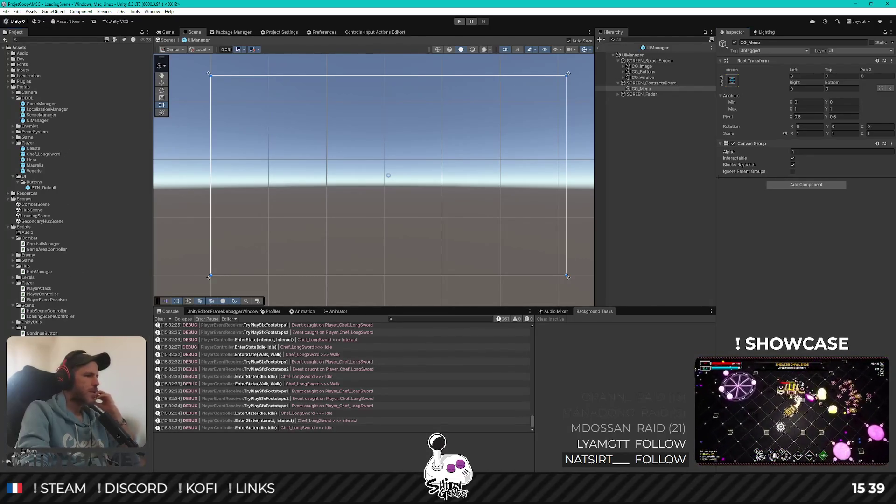
scroll(14, 447, down, 4)
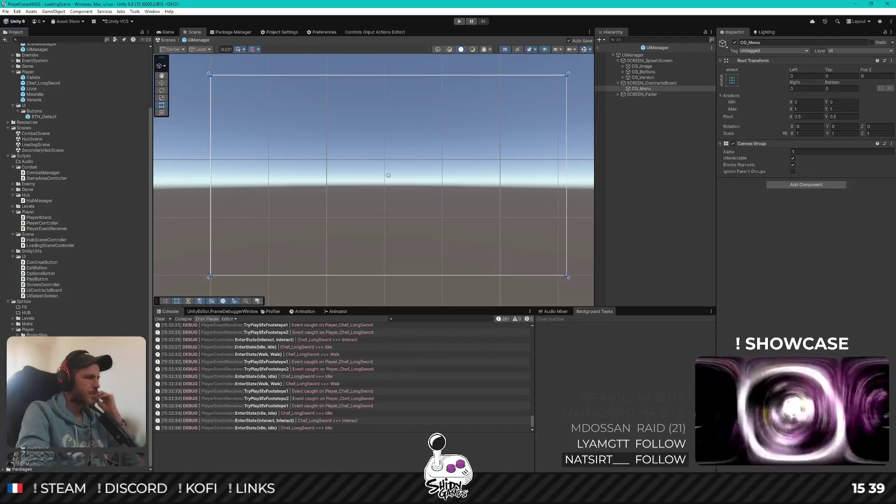
Set the UI Background texture's Pixels Per Unit to 16
click(41, 459)
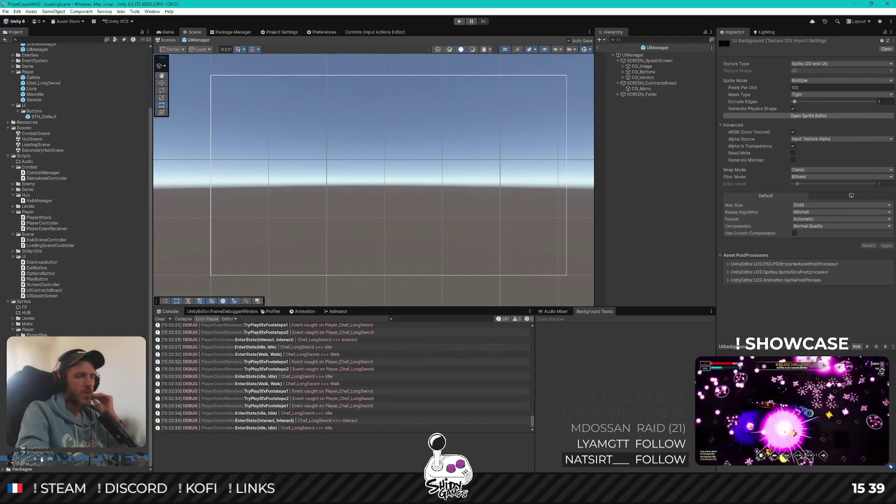
text(16)
click(805, 81)
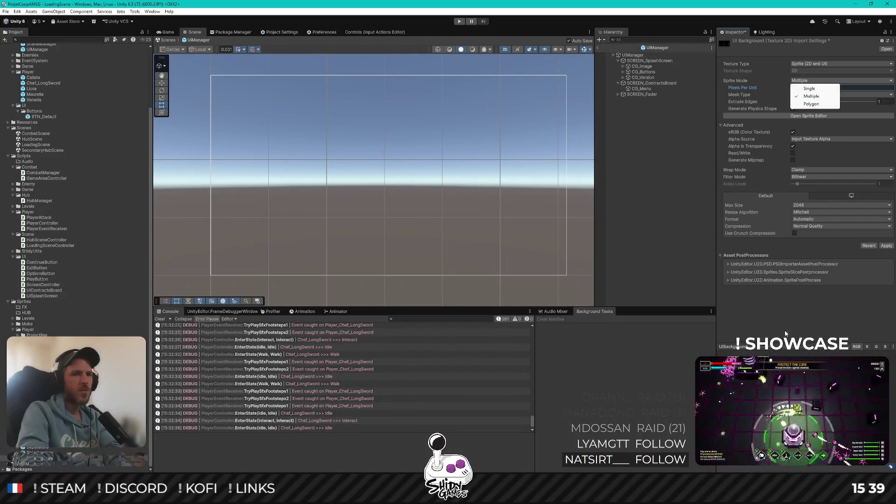
click(805, 309)
click(812, 82)
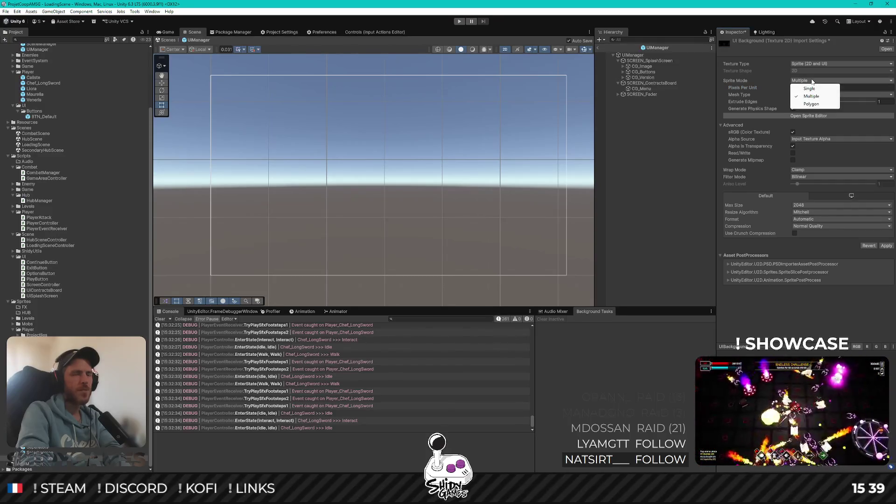
click(805, 325)
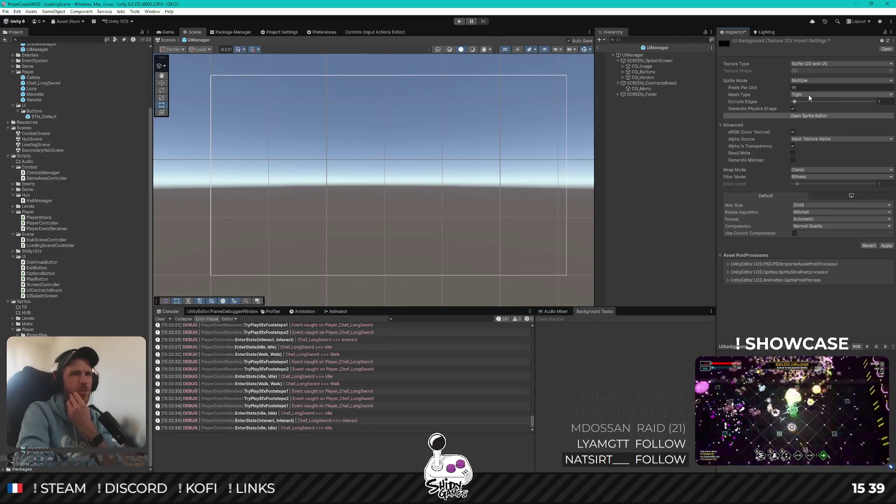
Set the texture to Full Rect mesh, Point filtering, RGBA 32 bit and Single sprite mode
click(802, 96)
click(813, 103)
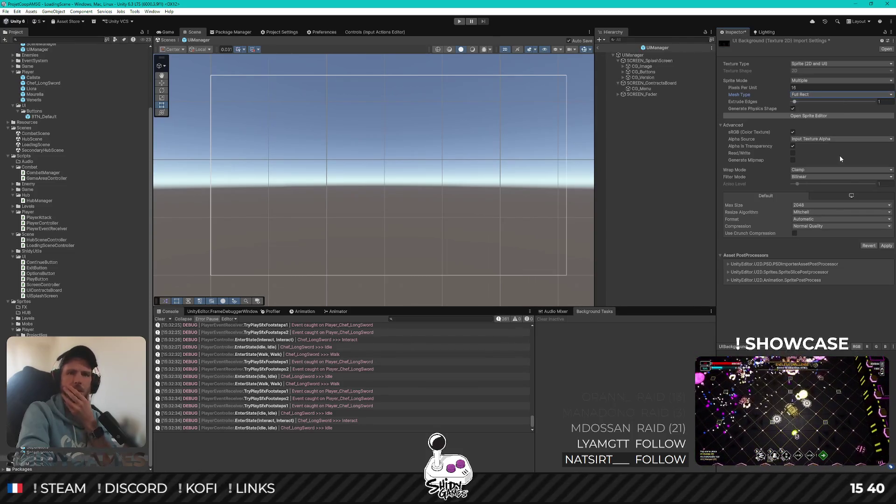
click(815, 177)
click(817, 186)
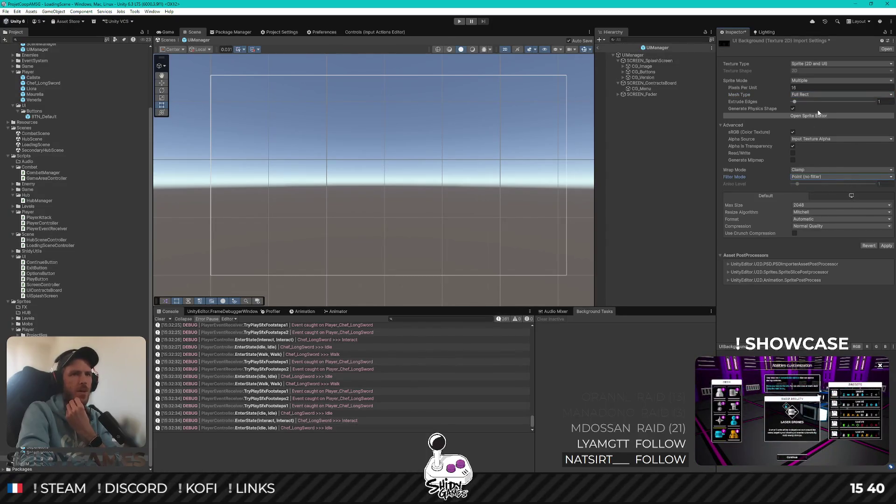
click(808, 219)
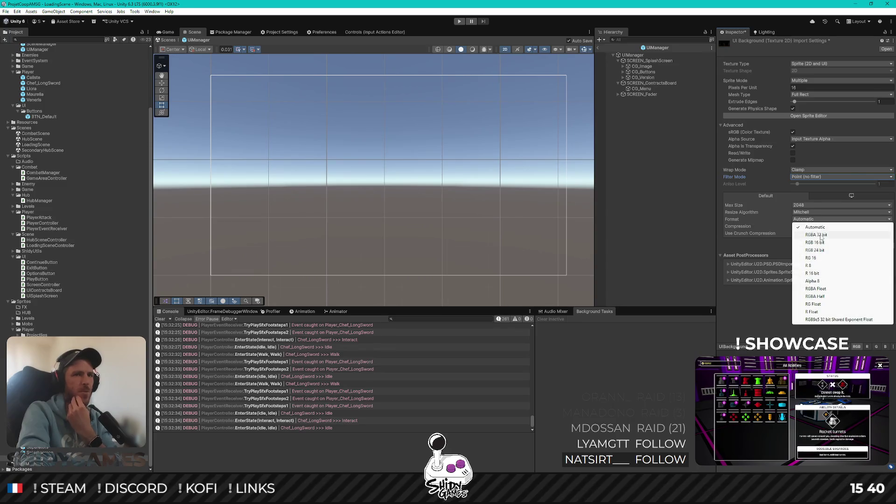
click(820, 234)
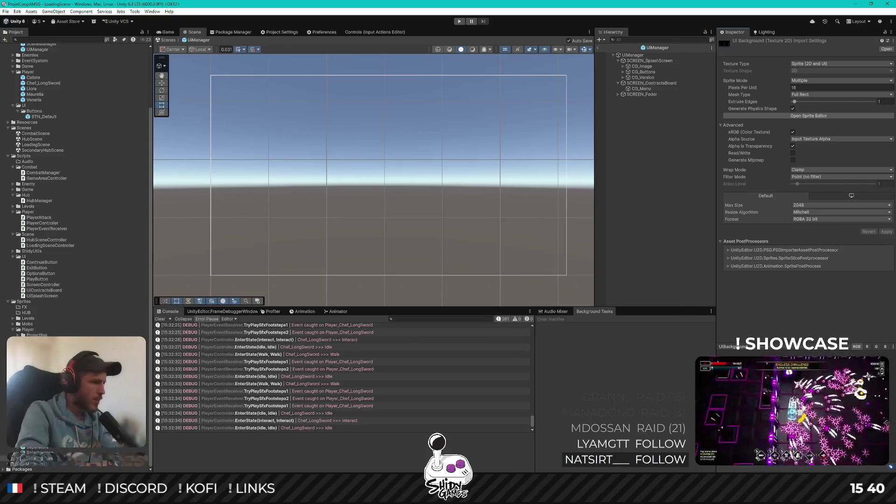
scroll(99, 449, down, 1)
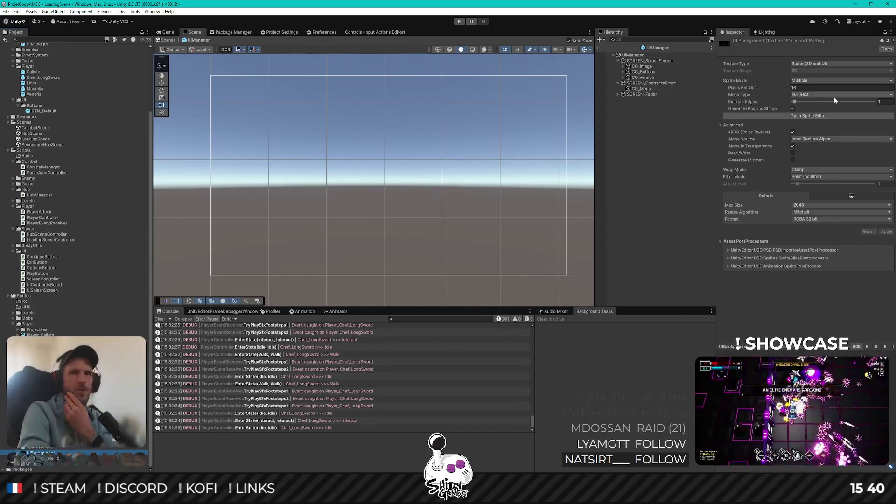
click(818, 87)
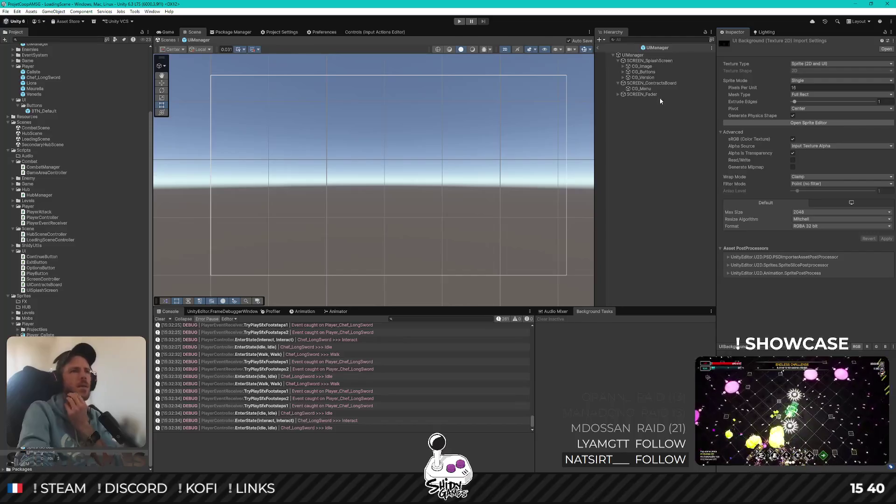
click(646, 89)
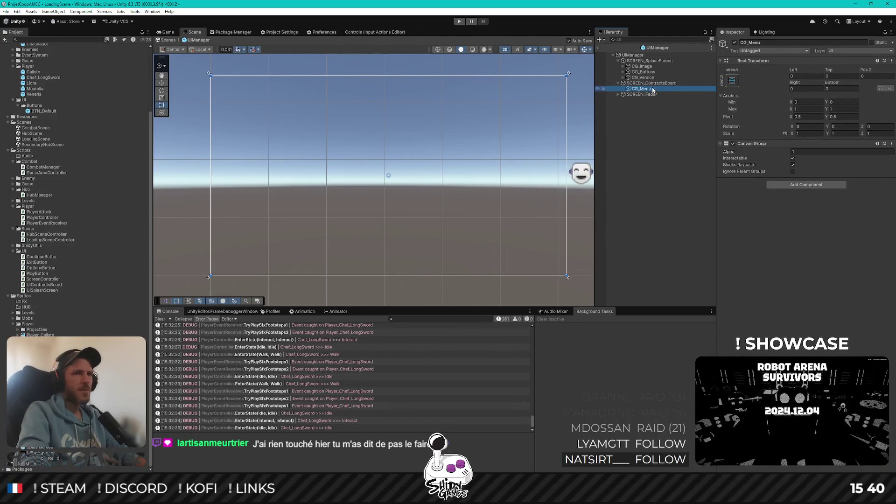
Add an Image under CG_Menu stretched to fill the whole canvas
right_click(653, 89)
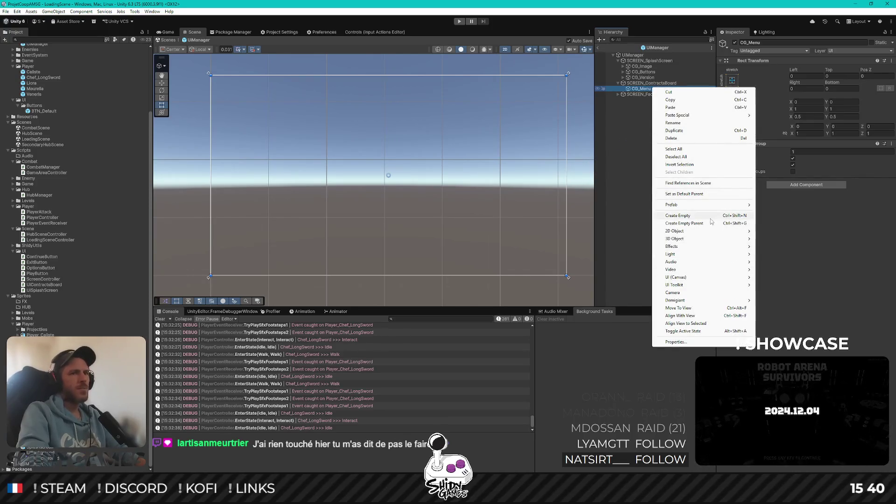
mouse_move(709, 278)
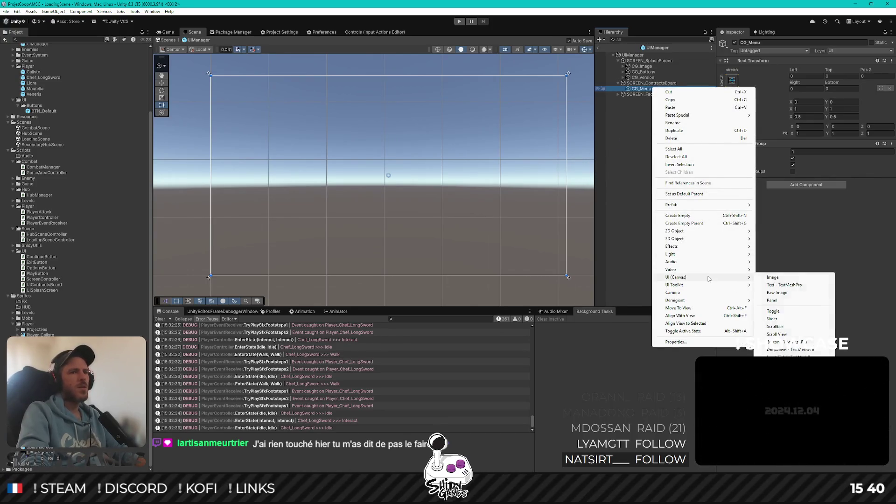
click(773, 277)
click(736, 85)
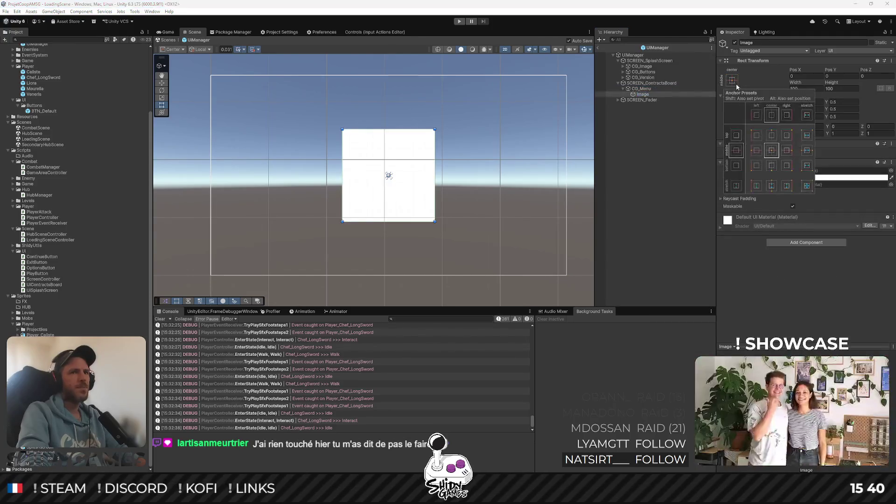
alt+shift+click(807, 185)
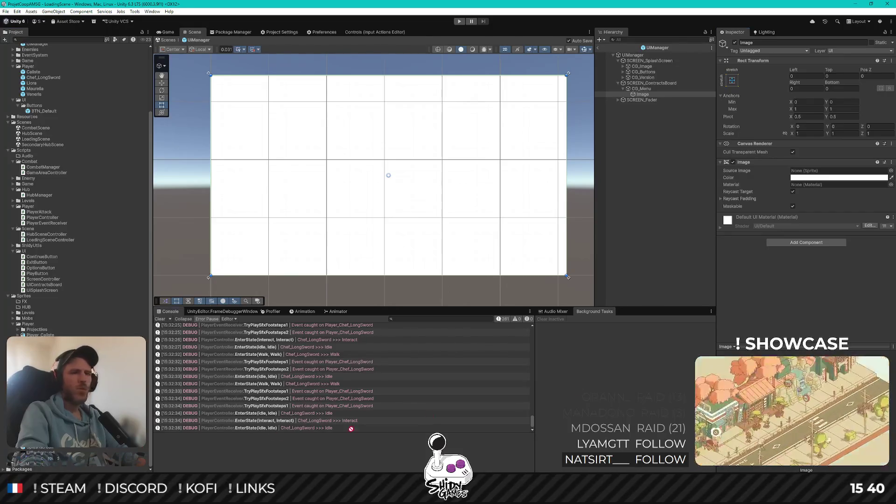
Assign the UIBackground sprite as the image's Source Image
click(818, 171)
key(ctrl+v)
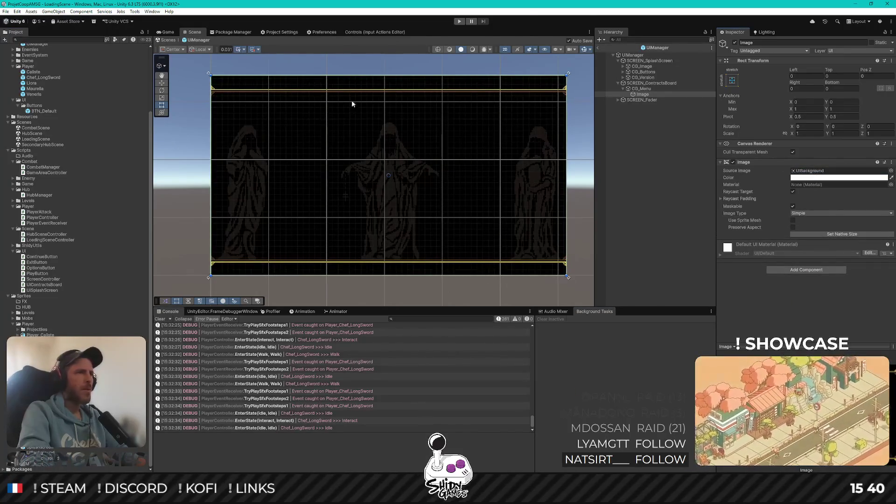
scroll(391, 191, up, 2)
scroll(402, 180, down, 3)
scroll(409, 179, up, 1)
drag(399, 167, 395, 174)
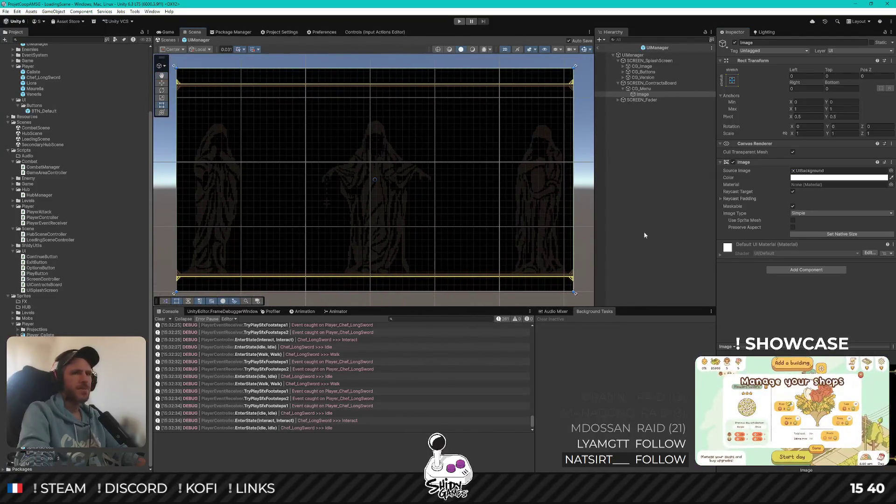
Rename the Image object to IMG_Background
click(651, 95)
text(IMG_Back)
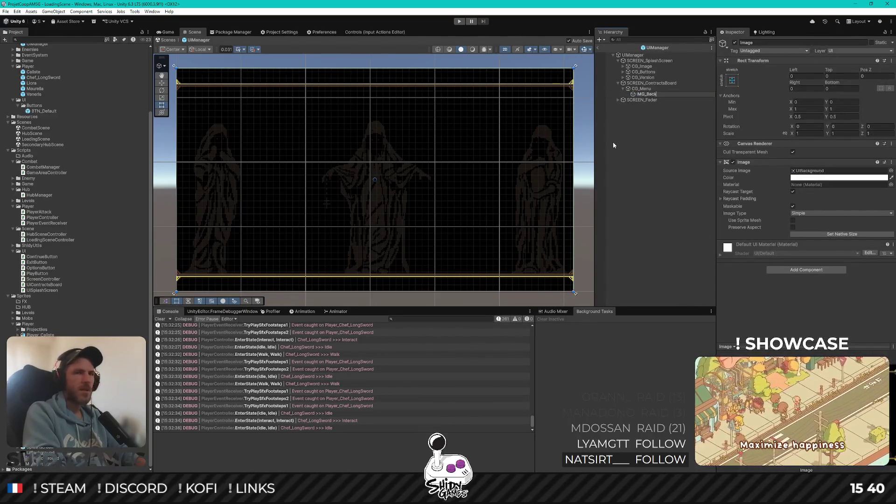
text(ground)
key(Return)
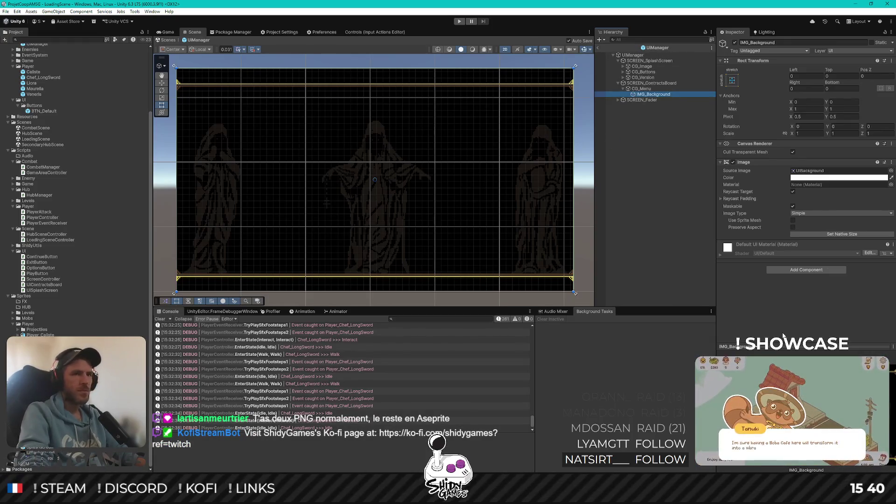
click(653, 103)
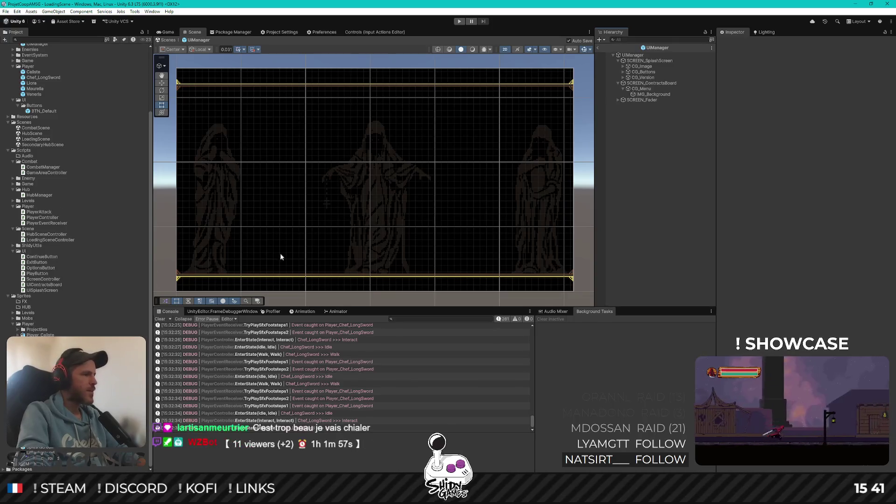
drag(308, 190, 316, 181)
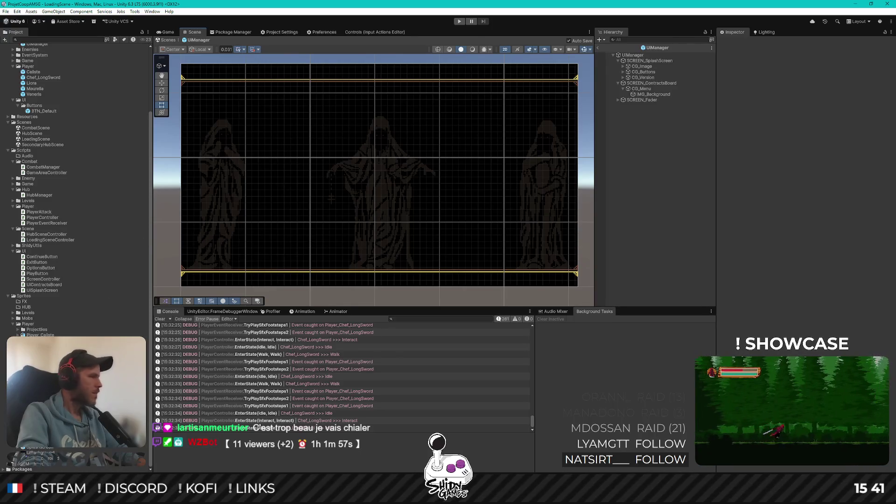
mouse_move(407, 224)
mouse_down()
mouse_move(421, 223)
mouse_move(408, 220)
mouse_up()
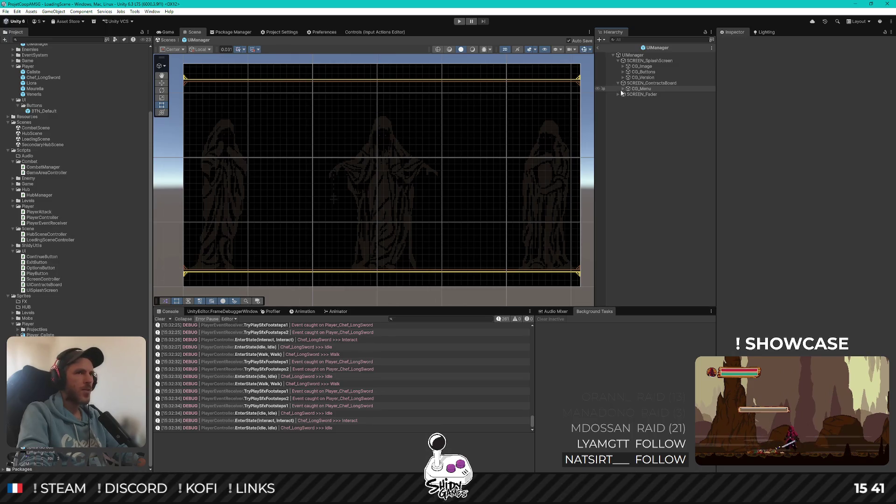
Move IMG_Background out of CG_Menu and rename CG_Menu to CG_Buttons
click(623, 89)
drag(649, 87, 642, 99)
click(635, 90)
text(CG_)
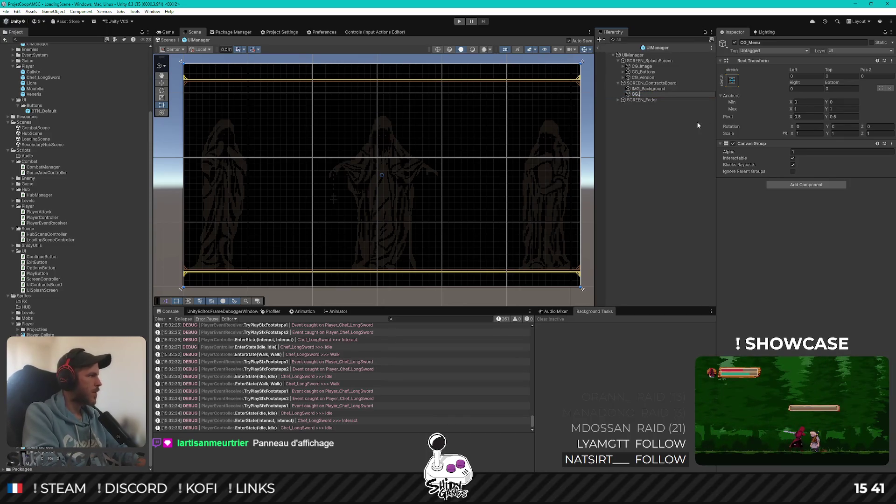
text(Buttons)
key(Return)
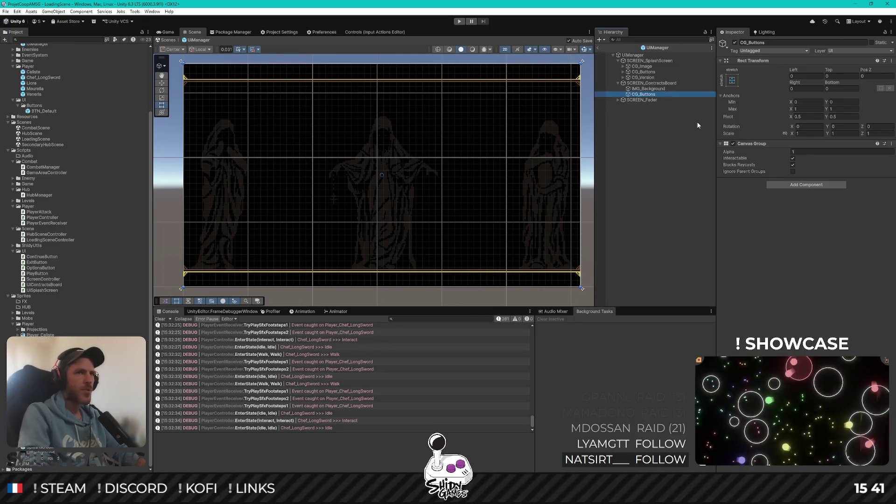
Duplicate CG_Buttons with Ctrl+D and rename the copy CG_Details
click(642, 121)
click(653, 95)
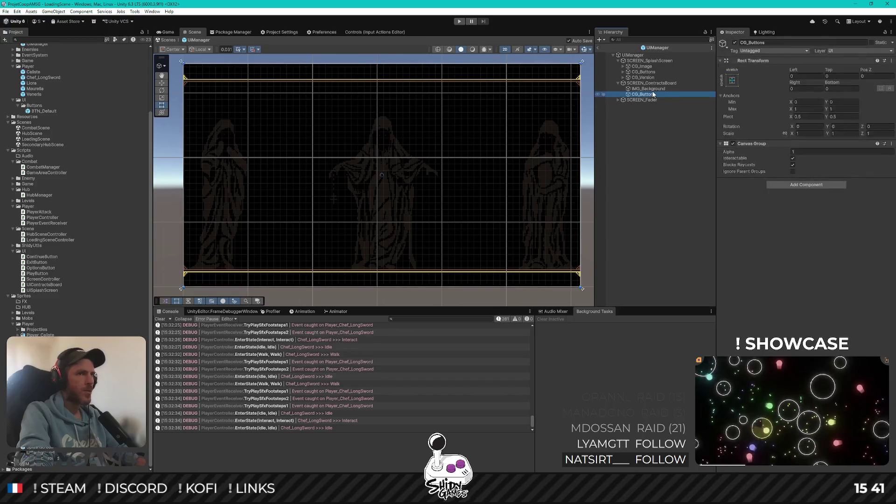
key(ctrl+d)
key(F2)
key(End)
key(BackSpace)
key(BackSpace)
key(BackSpace)
text(etails)
key(Return)
click(778, 276)
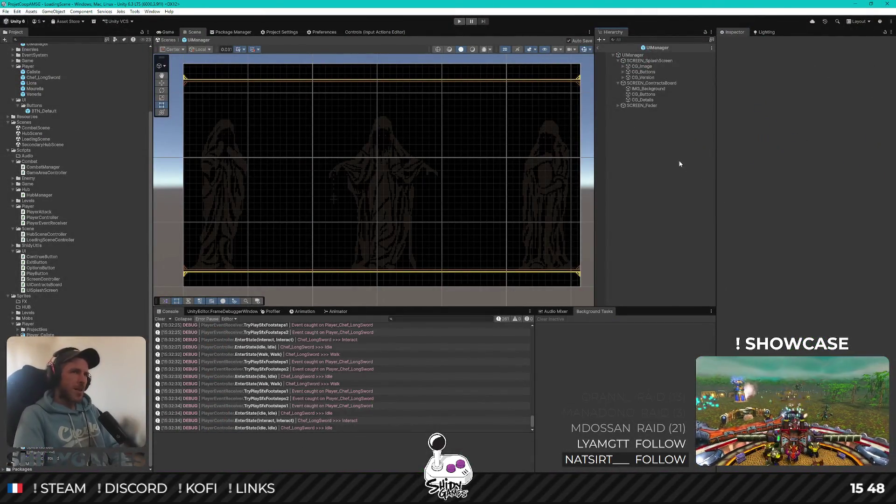
Create an empty child object named Title under CG_Buttons
click(646, 95)
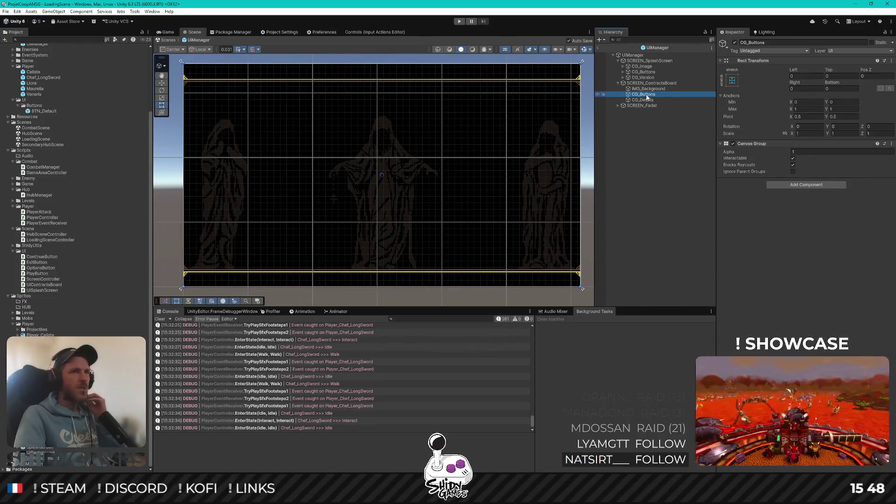
right_click(647, 96)
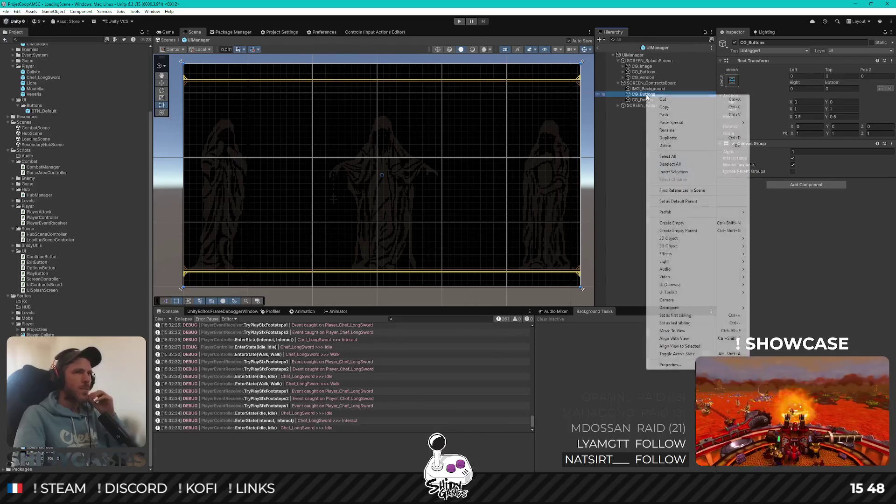
click(668, 224)
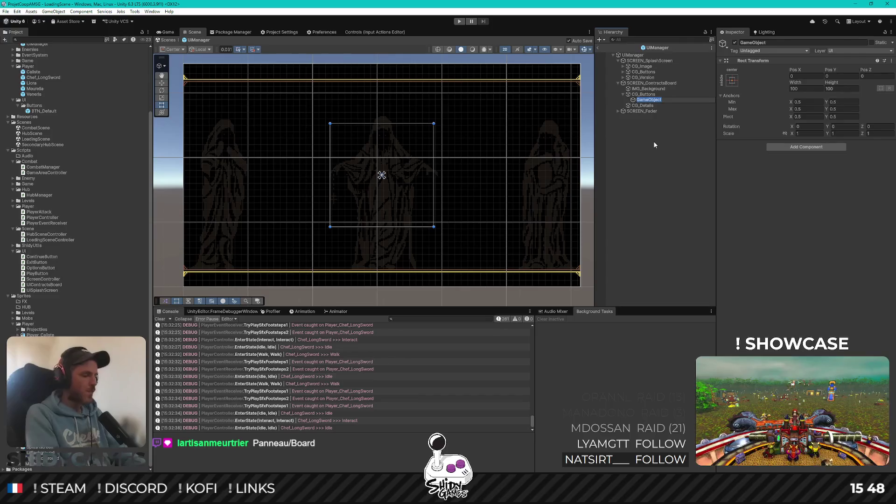
click(696, 259)
text(Title)
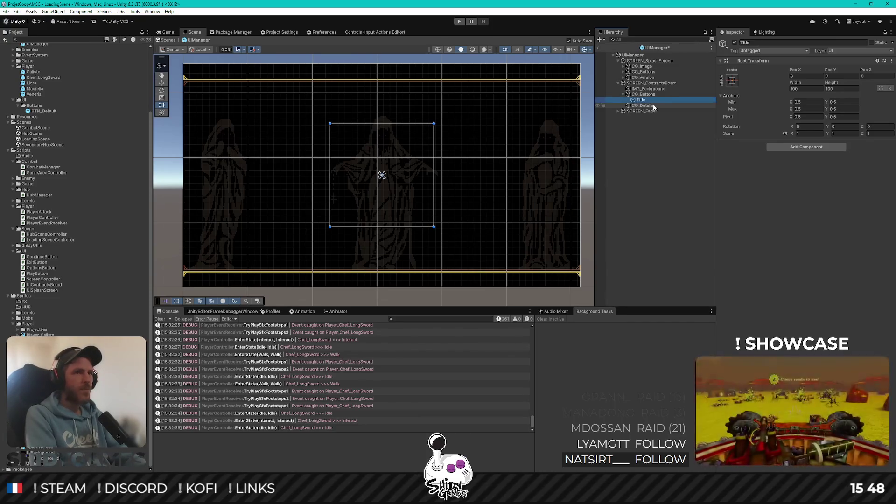
Create another empty child under CG_Buttons named LAYOUT_Buttons
right_click(665, 94)
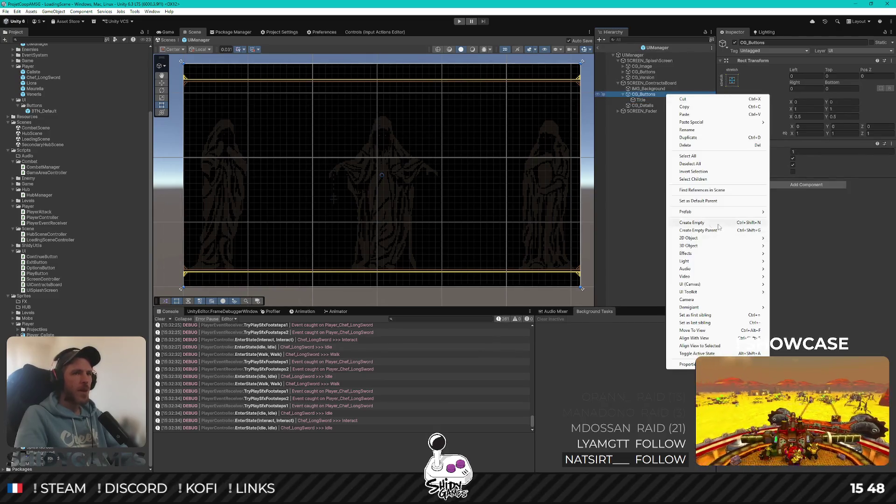
click(718, 223)
text(LA)
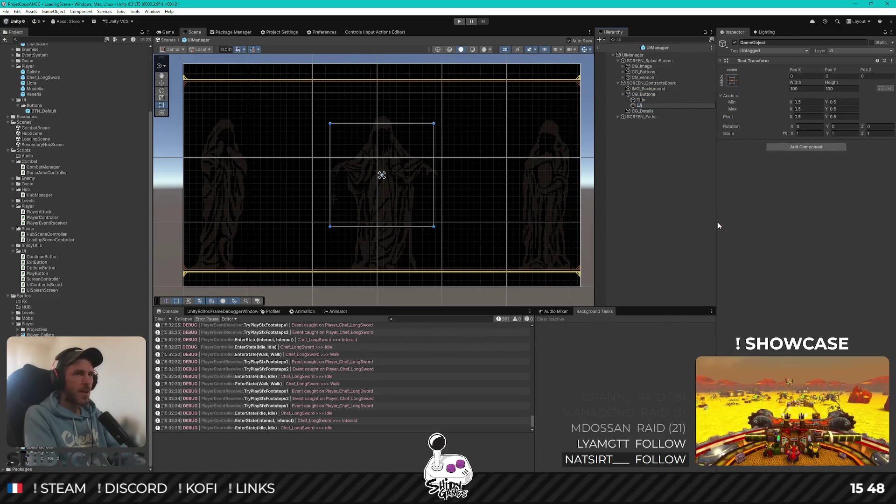
text(YOUT)
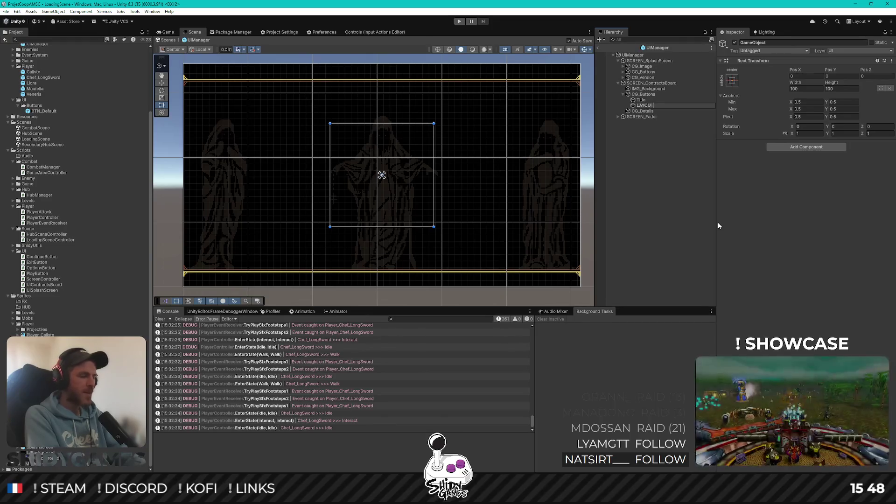
text(_Buttons)
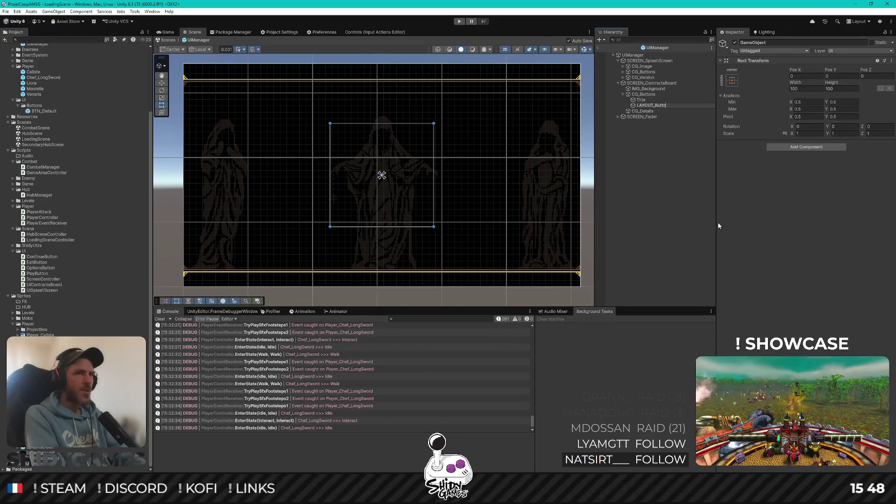
key(Return)
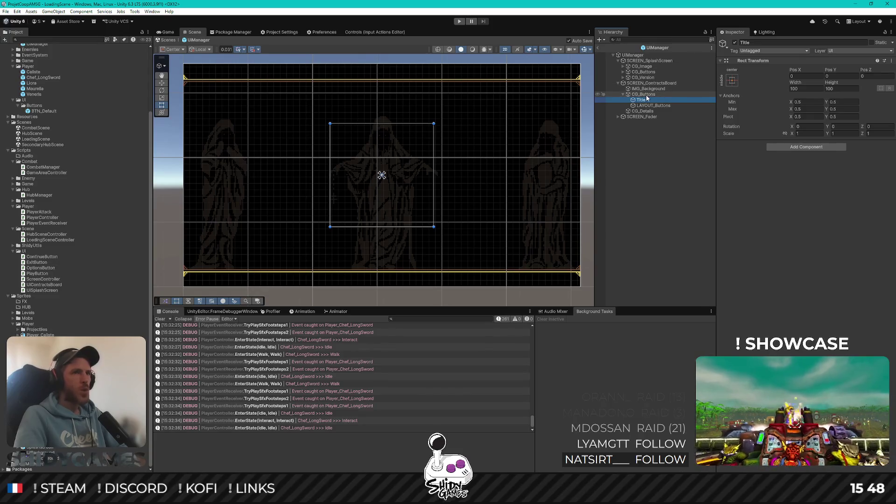
Anchor CG_Buttons as a full-height left strip and set its width to 128 (384/3)
click(735, 81)
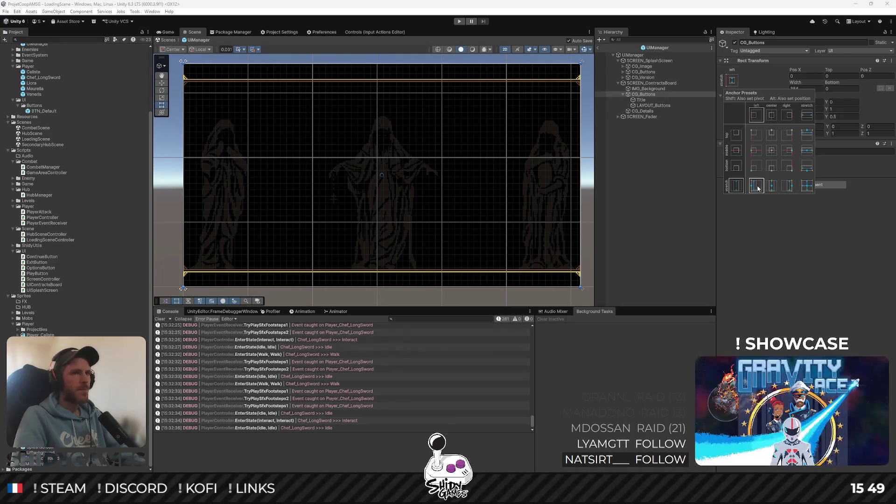
click(815, 256)
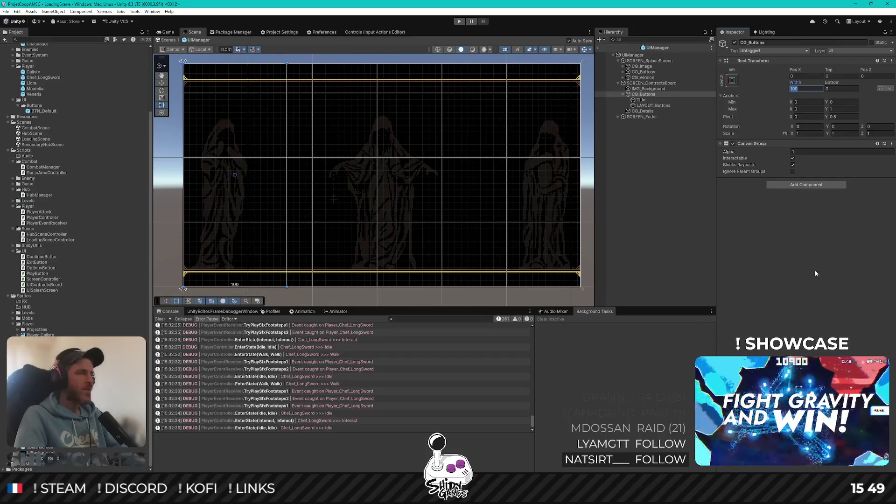
key(super)
text(calculator)
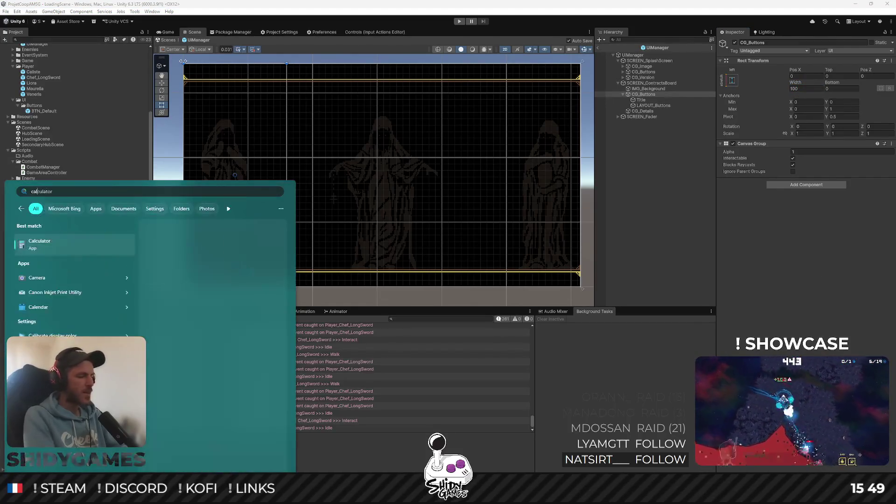
key(Return)
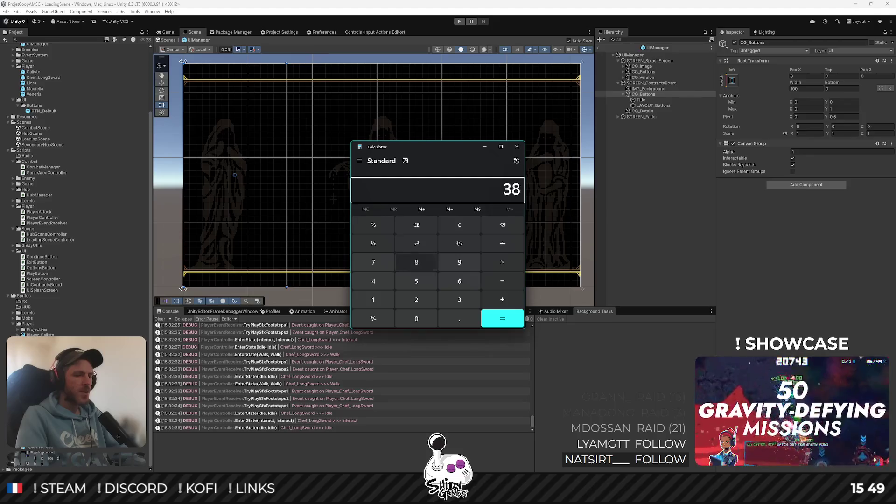
click(517, 148)
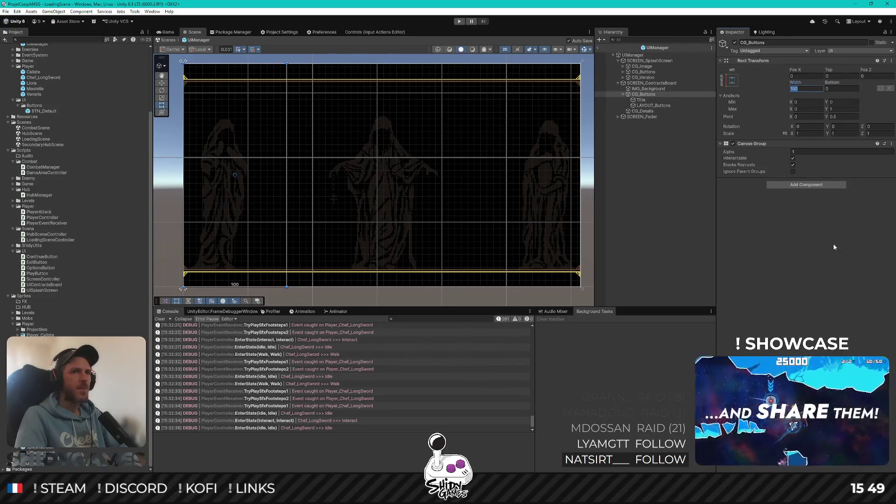
click(802, 91)
text(128)
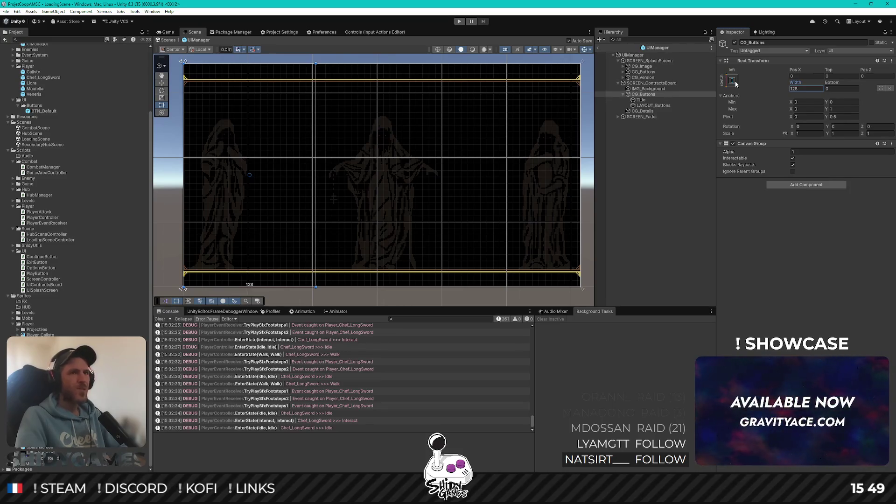
right_click(643, 84)
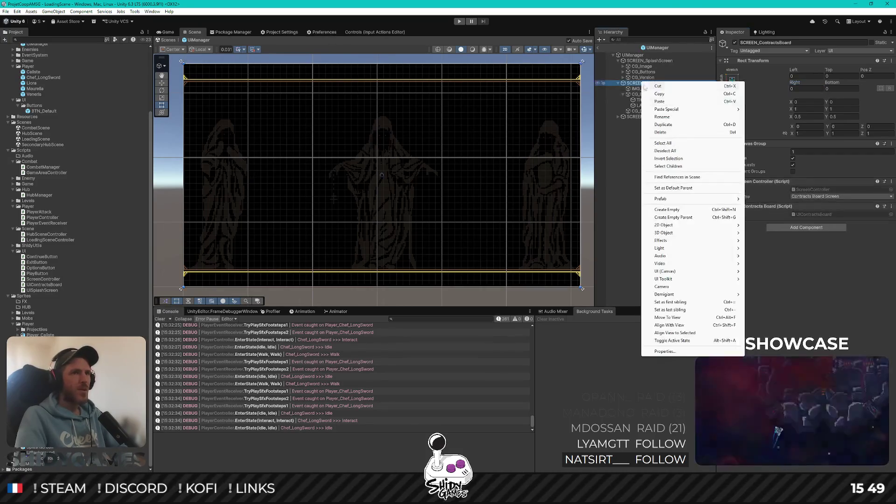
Anchor CG_Details as a vertically stretched right-edge strip with width 256
click(675, 210)
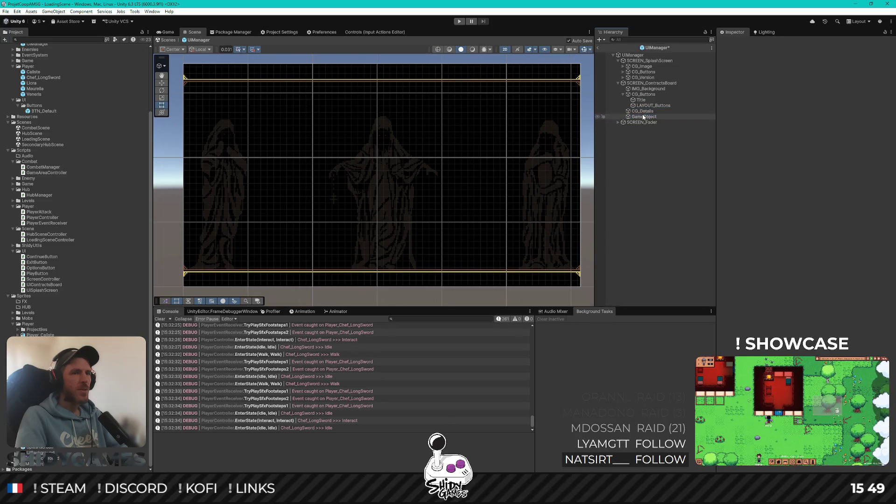
key(Up)
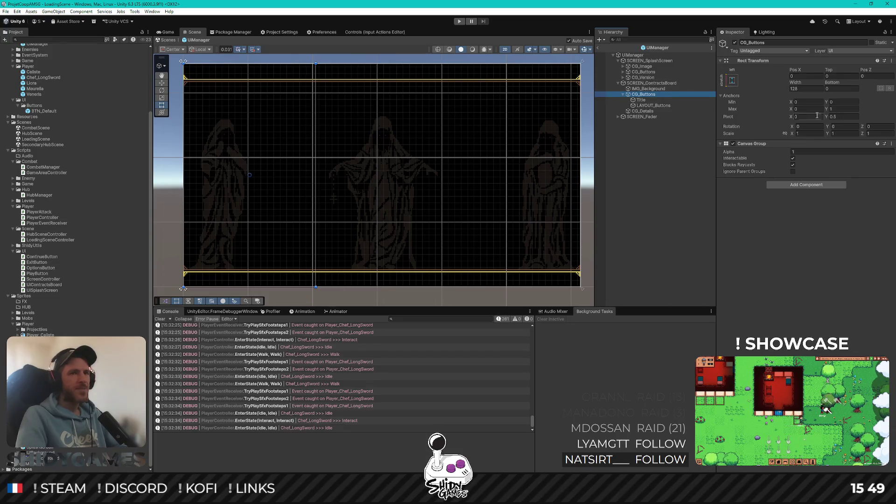
click(733, 81)
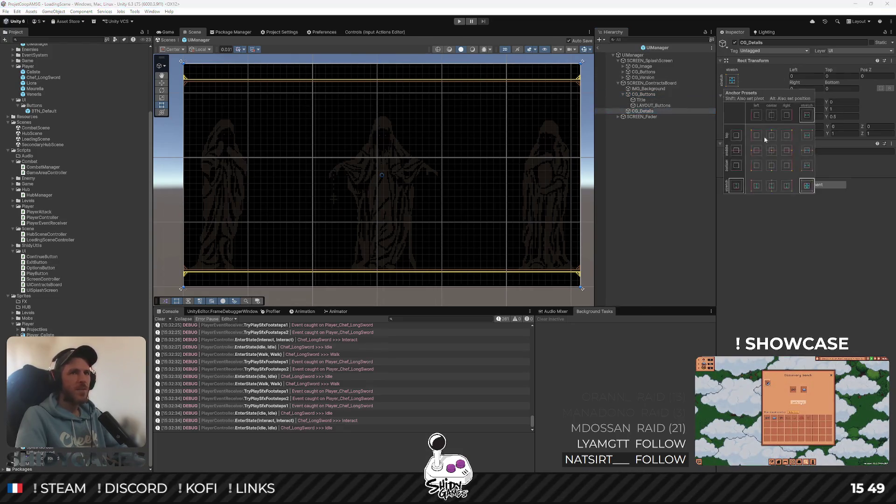
click(788, 186)
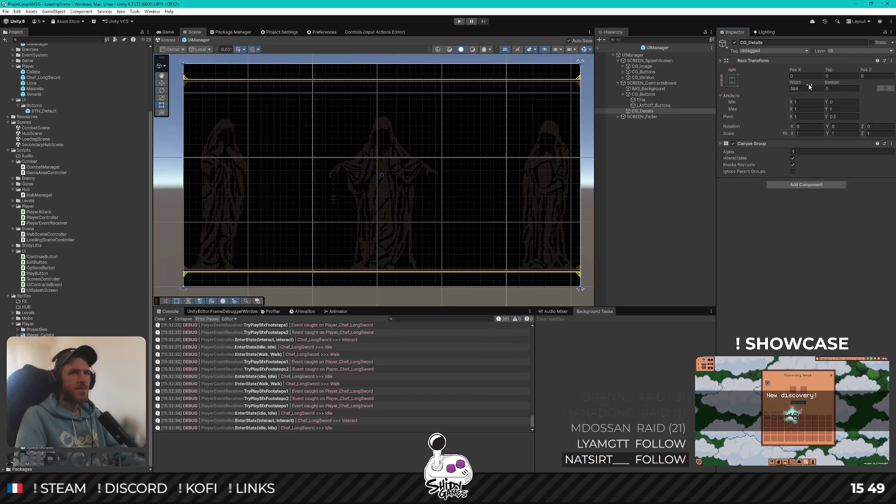
text(256)
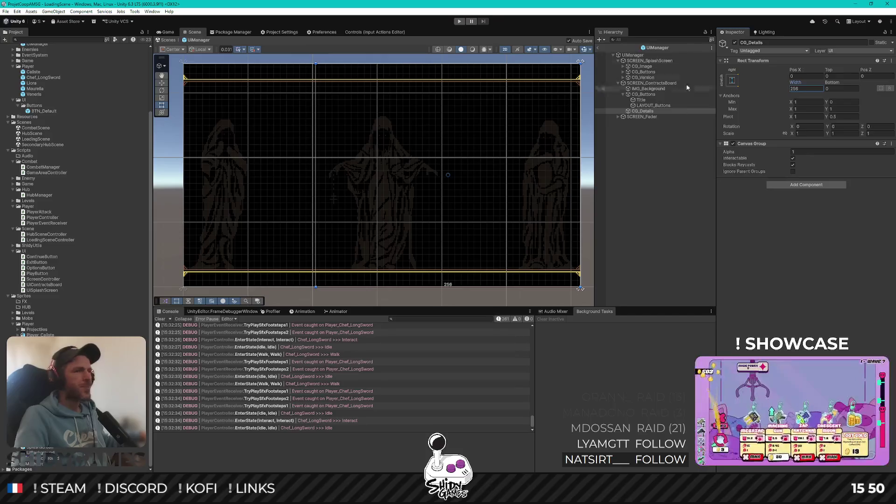
click(696, 195)
Add a default white UI Image as a child of CG_Details
right_click(651, 111)
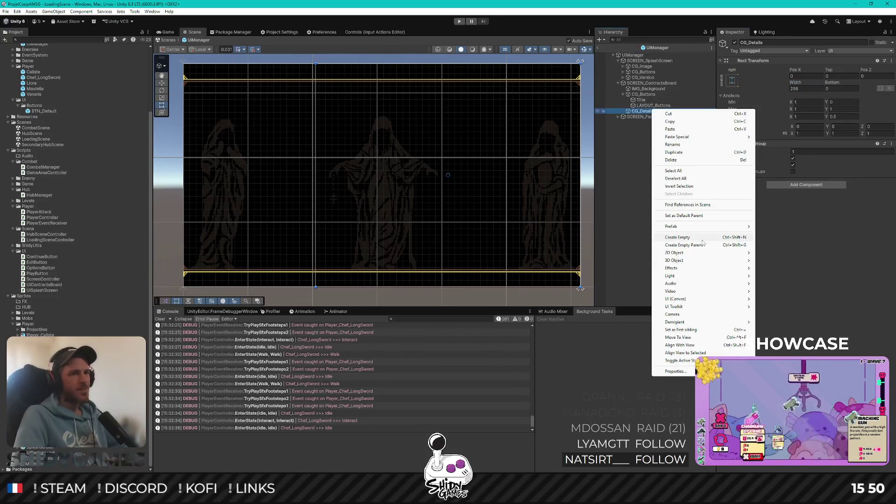
mouse_move(677, 299)
click(775, 300)
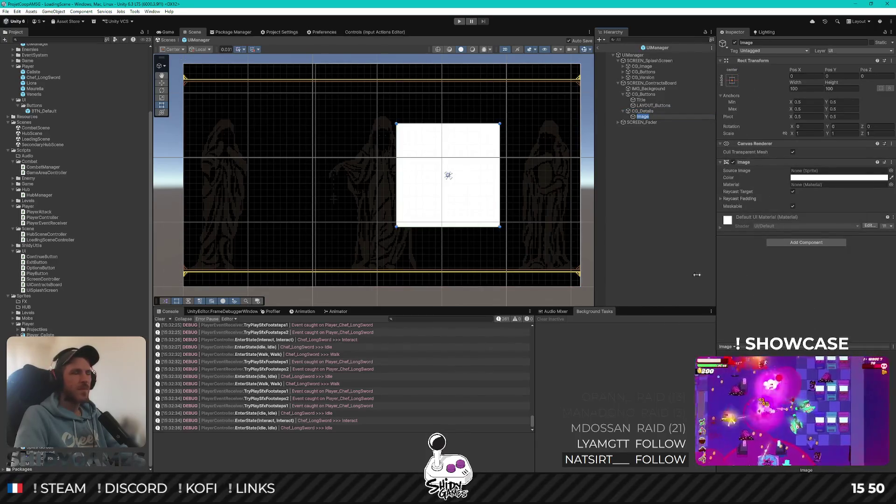
click(784, 314)
click(623, 258)
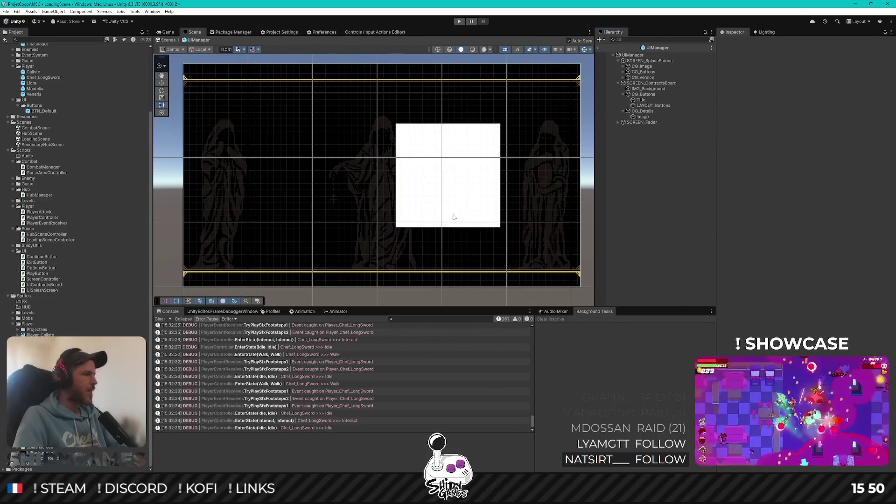
Select the Contract sprite asset and set its Pixels Per Unit to 16
click(47, 442)
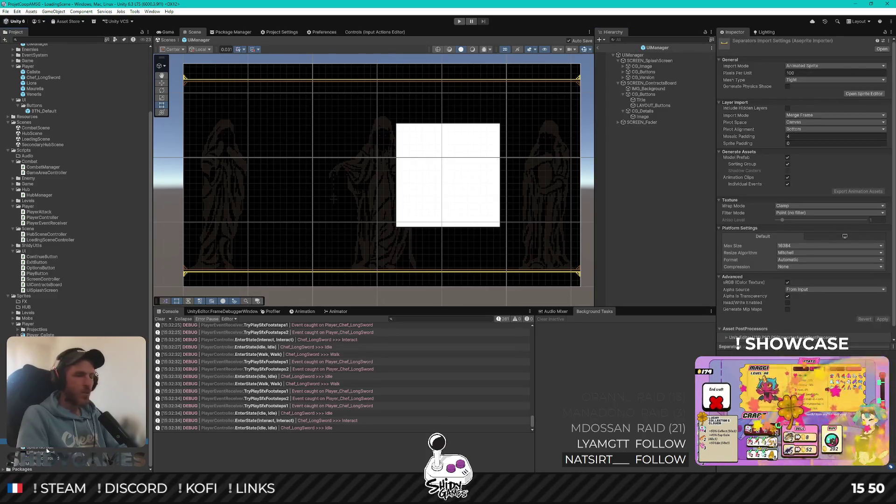
click(47, 451)
key(Up)
key(Up)
key(Up)
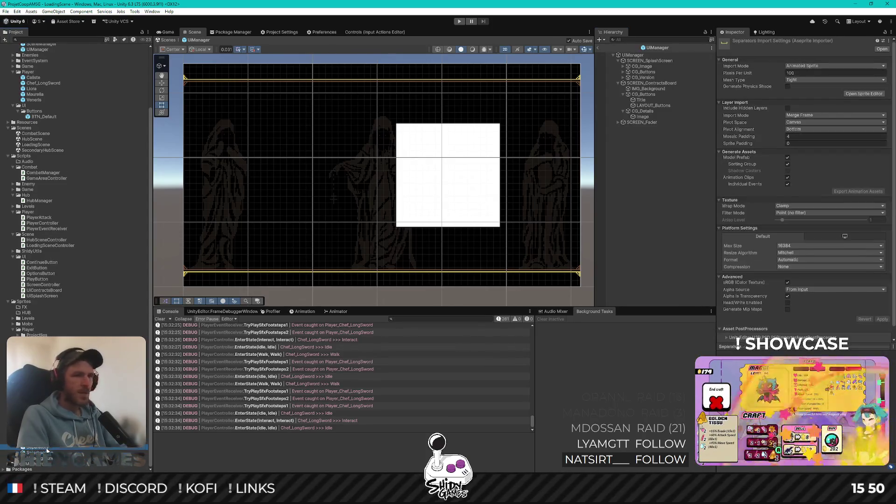
key(Up)
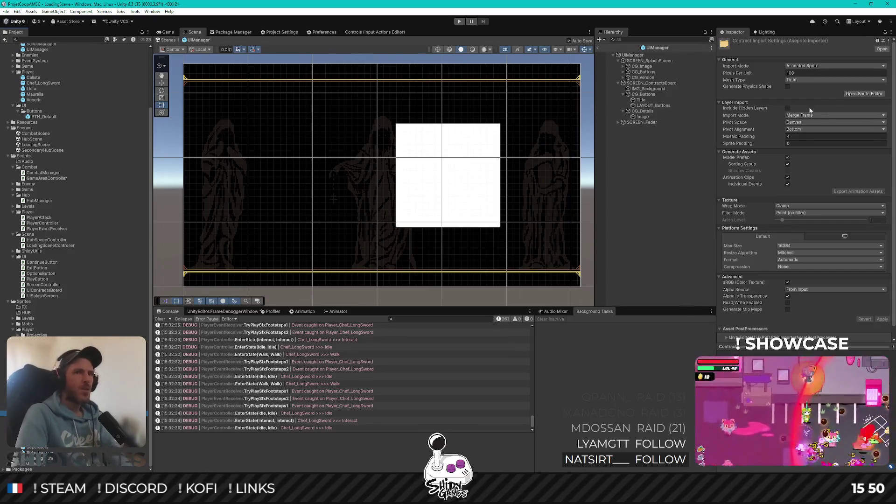
click(799, 73)
text(16)
click(799, 80)
Give Contract a Full Rect mesh, Center pivot and RGBA 32 bit format, then apply
click(805, 88)
click(805, 128)
click(807, 138)
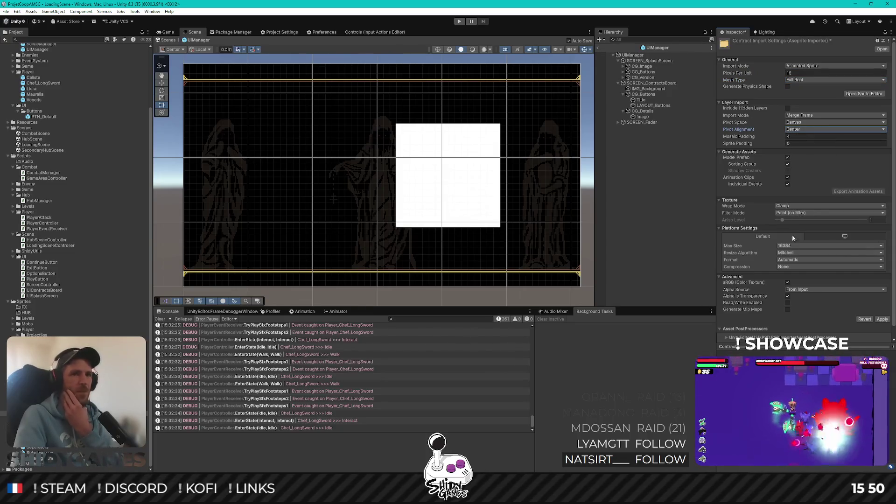
click(797, 262)
click(815, 276)
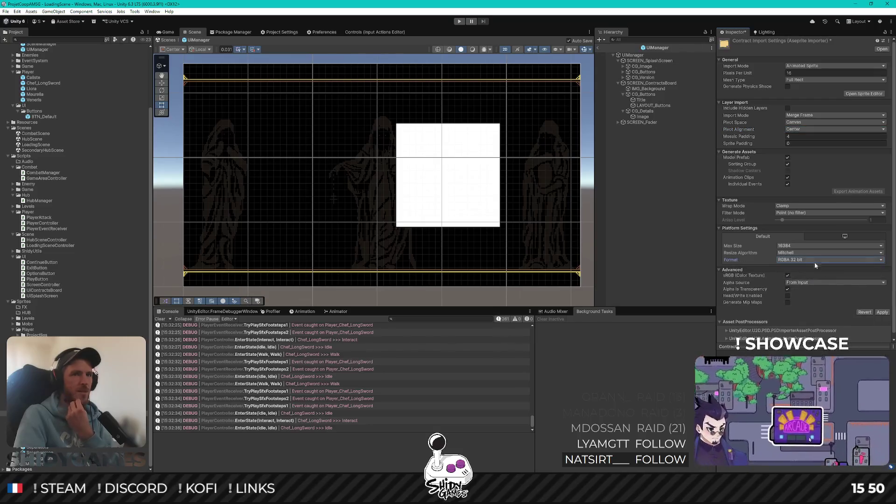
click(881, 312)
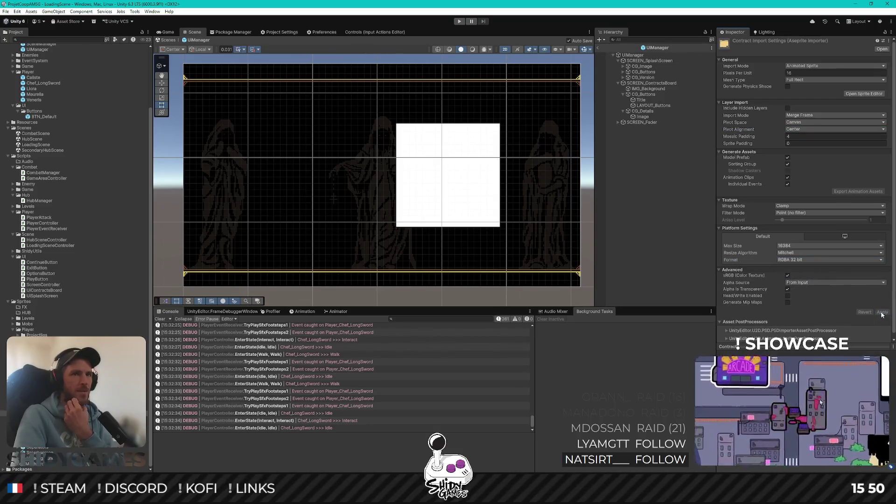
click(643, 117)
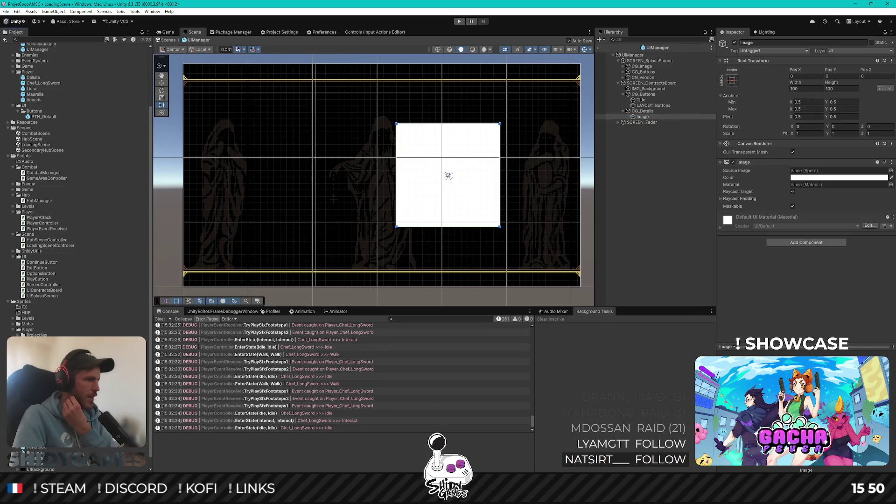
Assign the Contract sprite to the image and set it to its native 221×171 size
drag(19, 425, 804, 172)
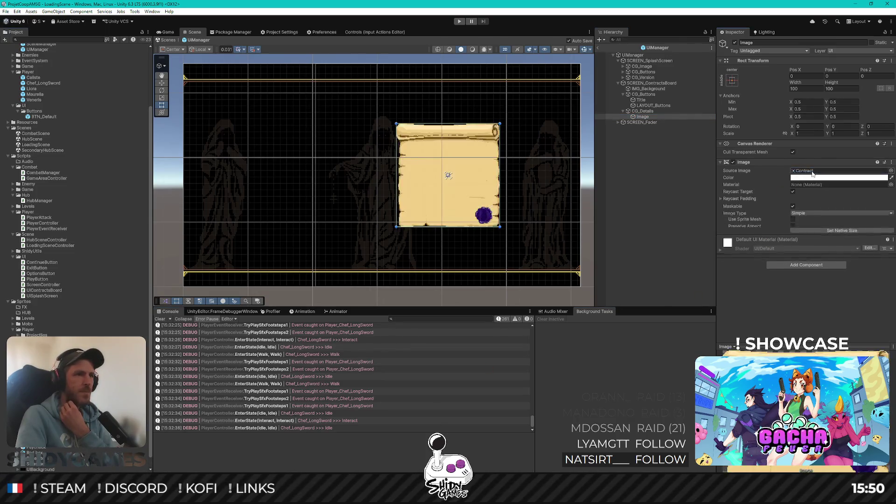
click(834, 234)
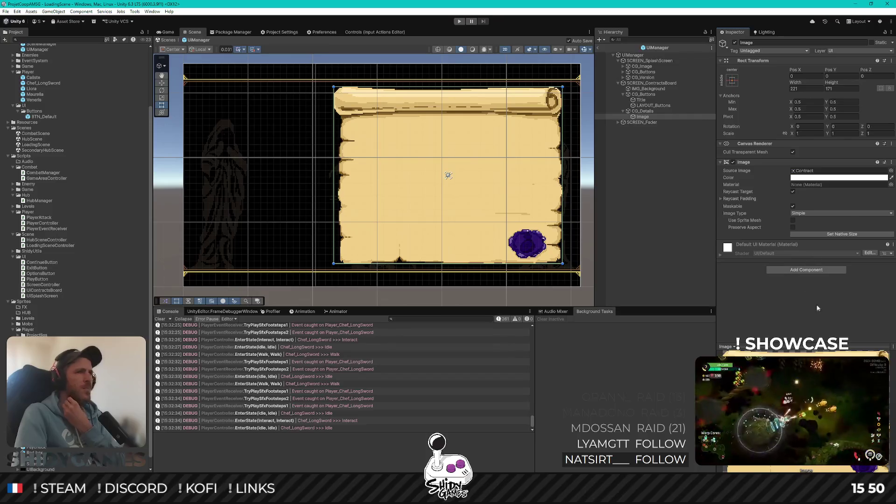
click(660, 218)
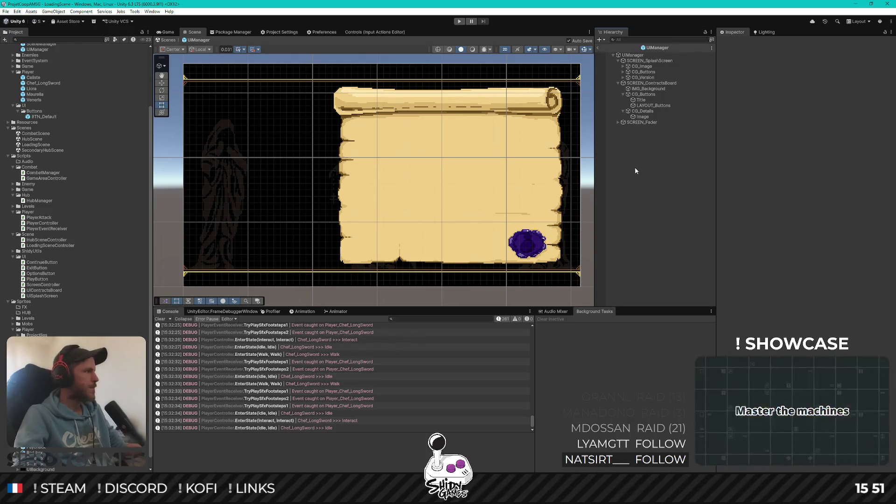
Rename the parchment image to IMG_Contract
click(646, 116)
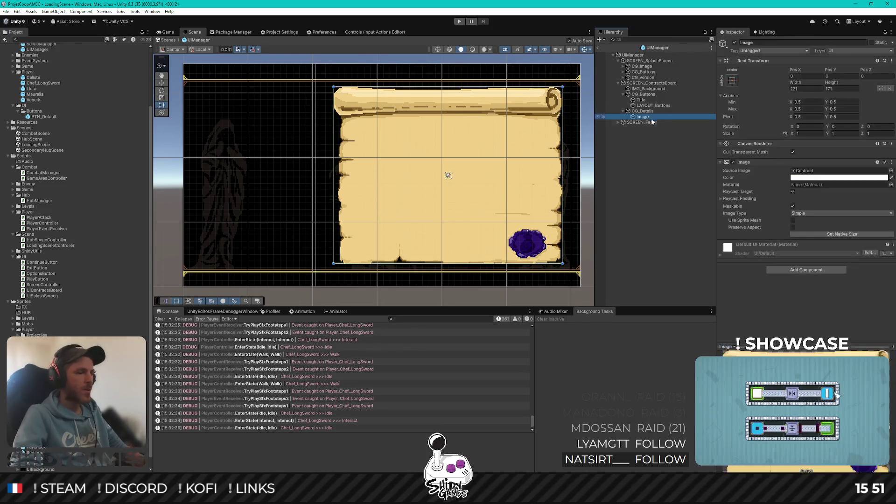
text(IMG_Cont)
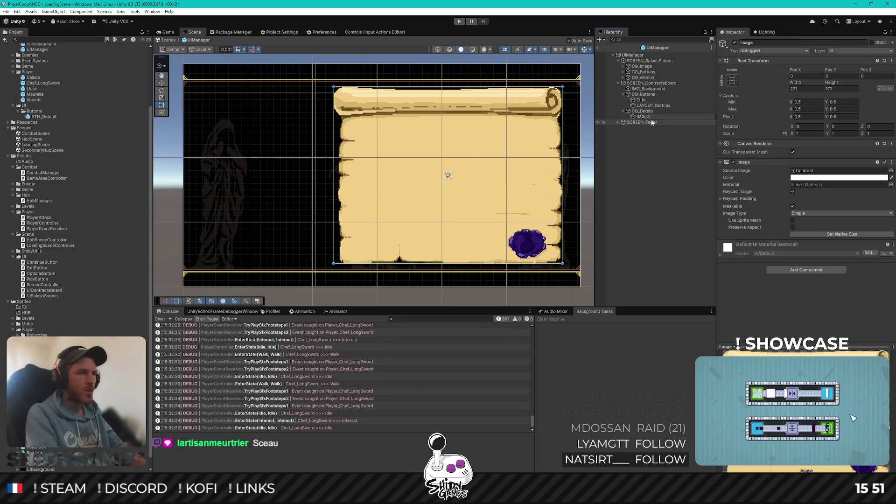
text(ract)
key(Return)
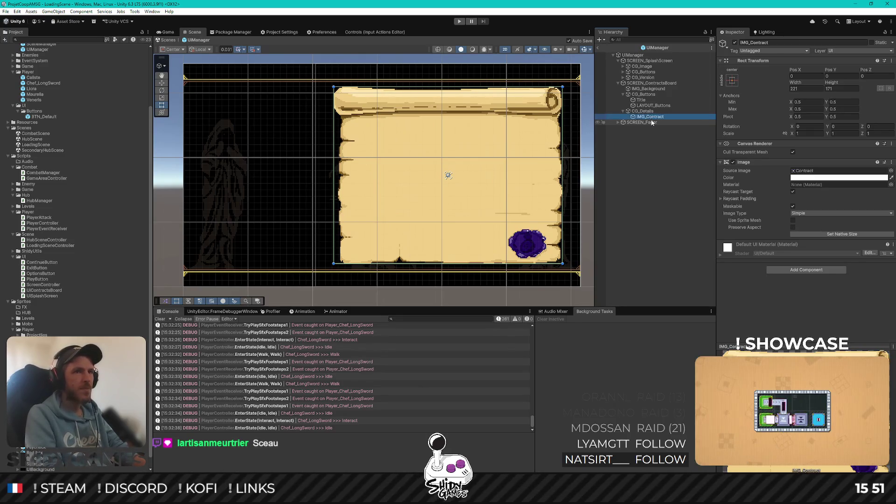
click(670, 205)
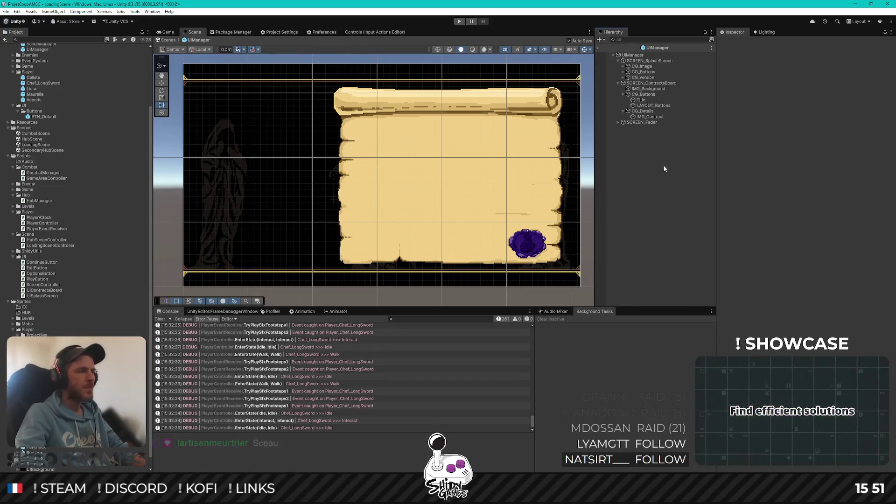
click(645, 103)
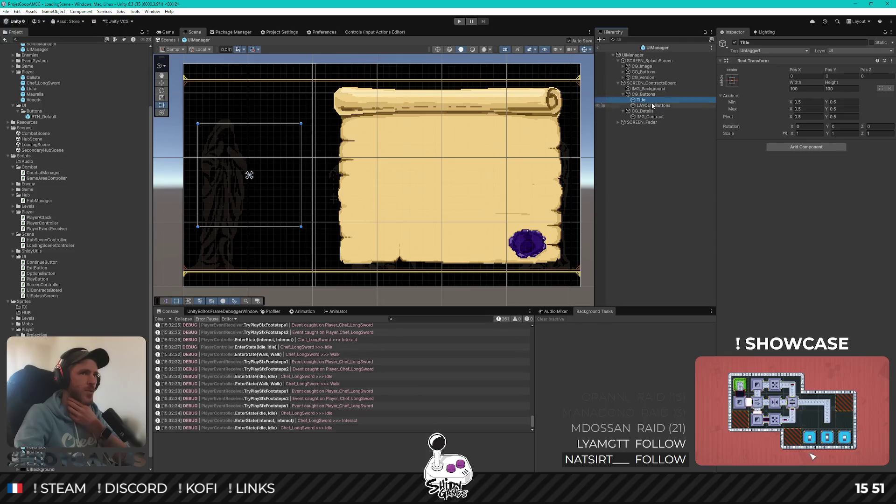
Anchor Title stretched across the top with Height 32 and Pos Y -32
click(732, 81)
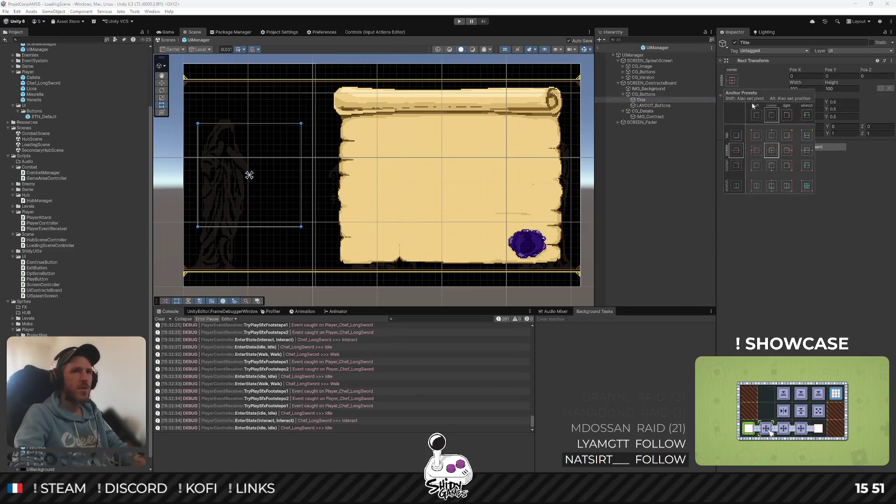
alt+shift+click(808, 133)
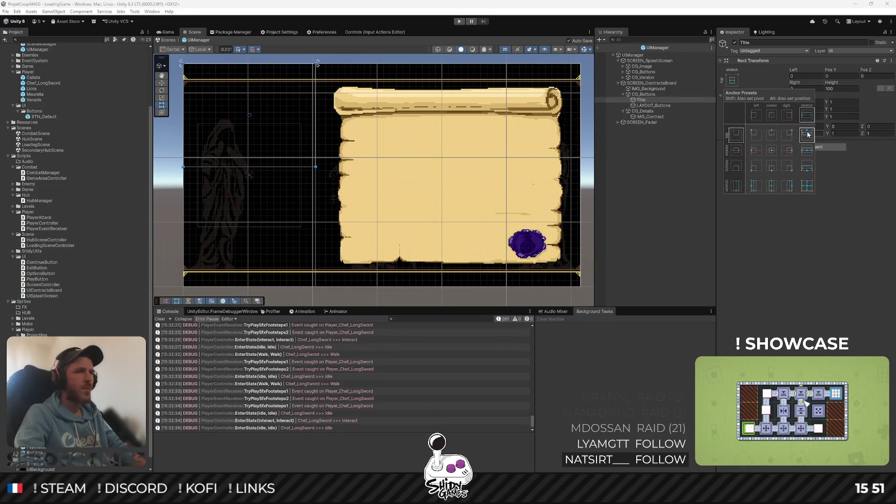
click(845, 89)
click(847, 89)
text(32)
click(834, 75)
text(-32)
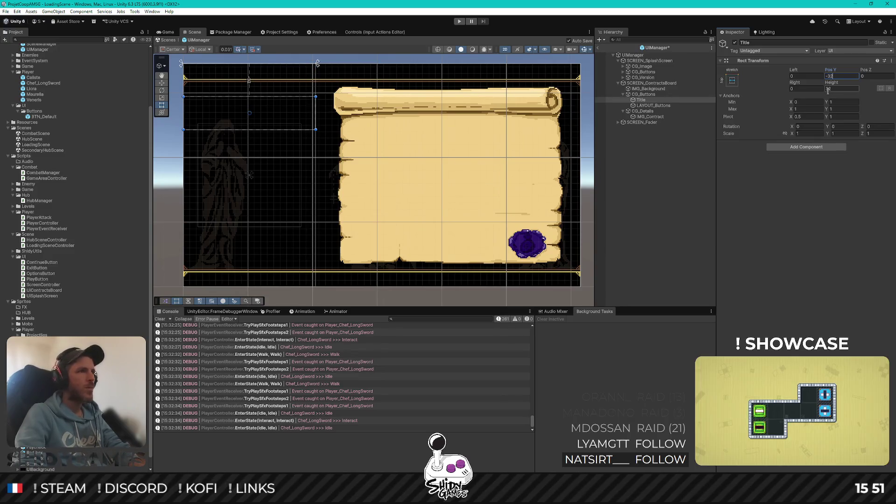
click(658, 97)
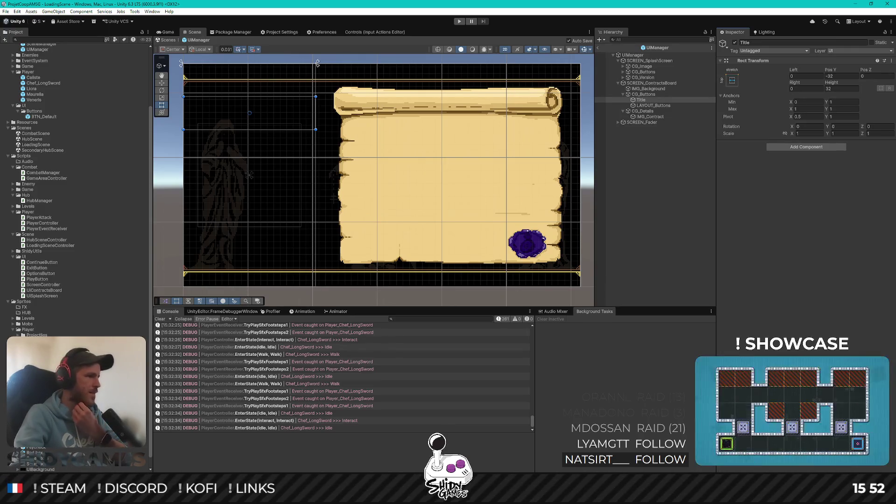
click(47, 385)
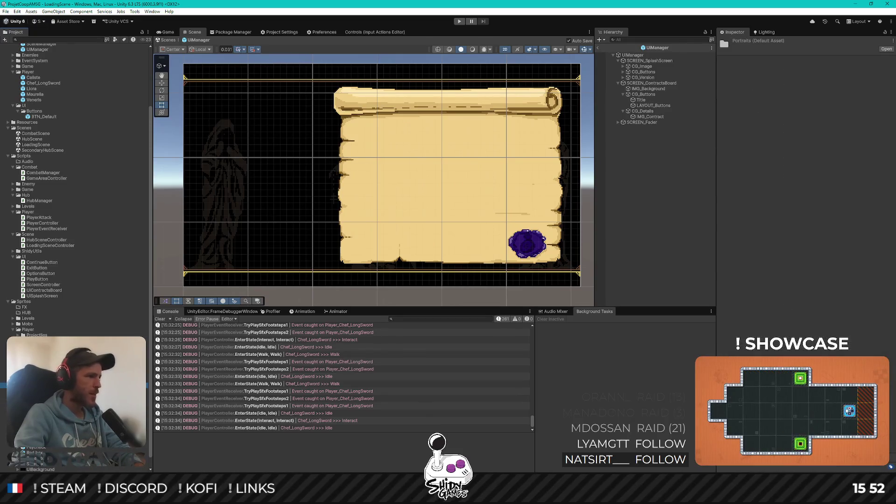
Set the Separators sprite to 16 pixels per unit, Full Rect mesh, Center pivot, RGBA 32 bit
scroll(76, 257, down, 1)
click(40, 447)
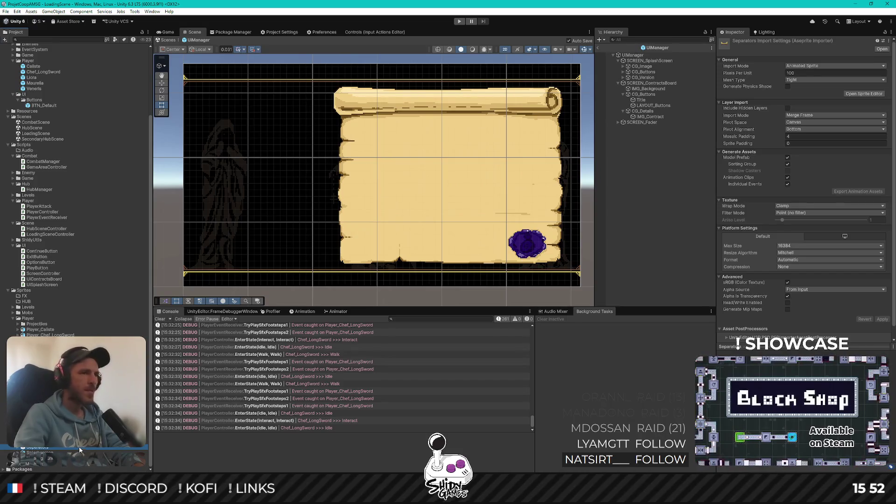
click(823, 73)
text(16)
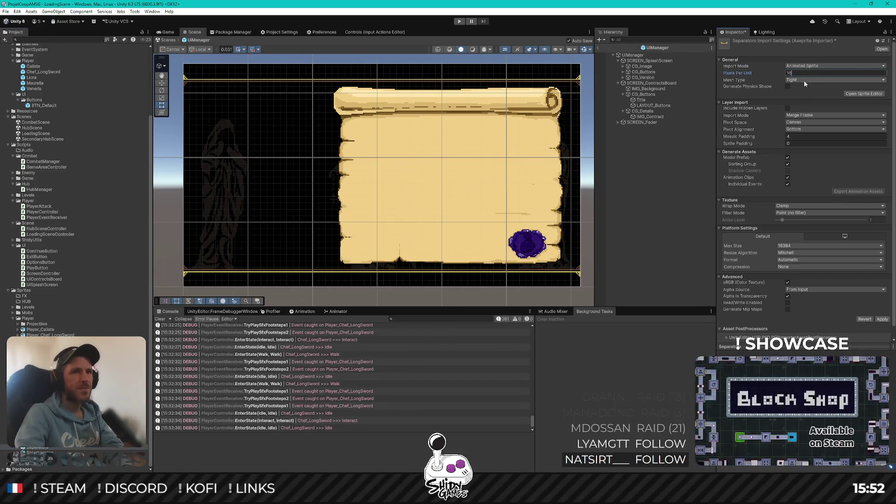
click(804, 80)
click(805, 87)
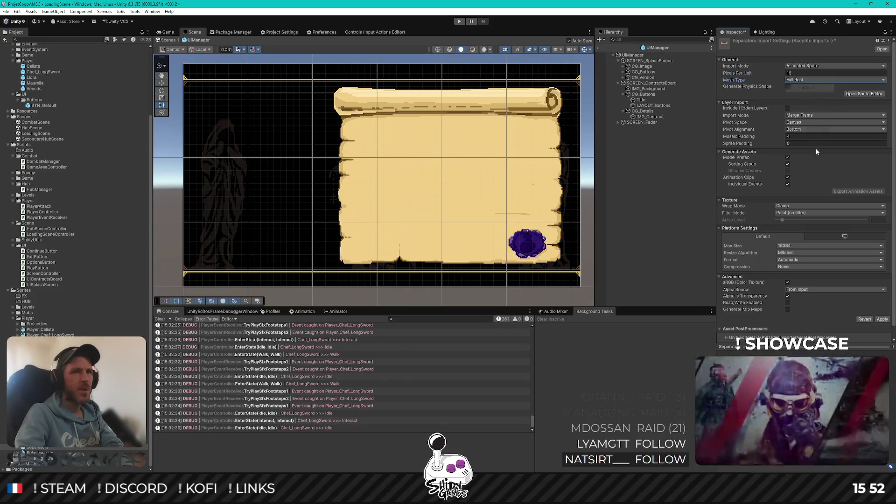
click(811, 132)
click(810, 136)
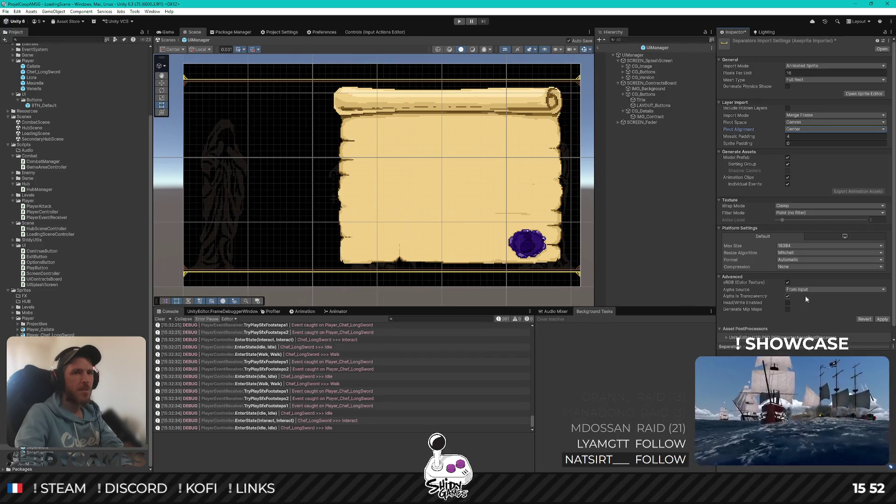
click(800, 260)
click(803, 275)
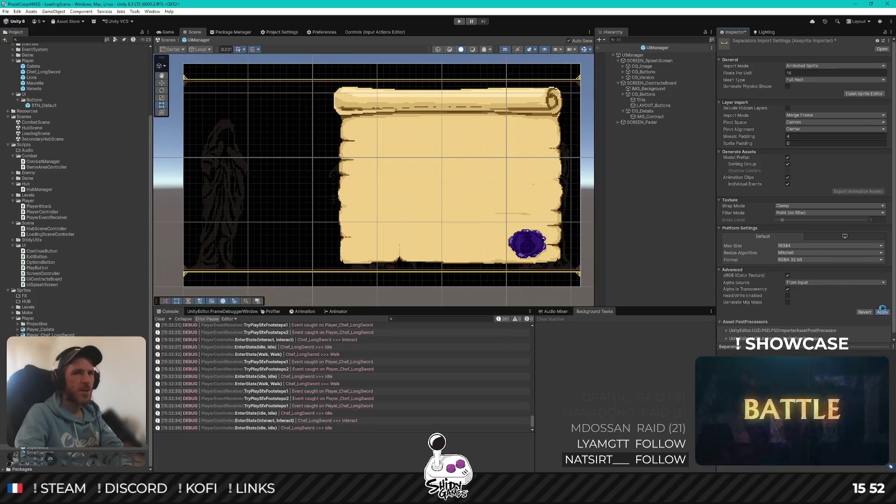
Switch Separators to Sprite Sheet mode, apply, and view it in the Sprite Editor
click(870, 95)
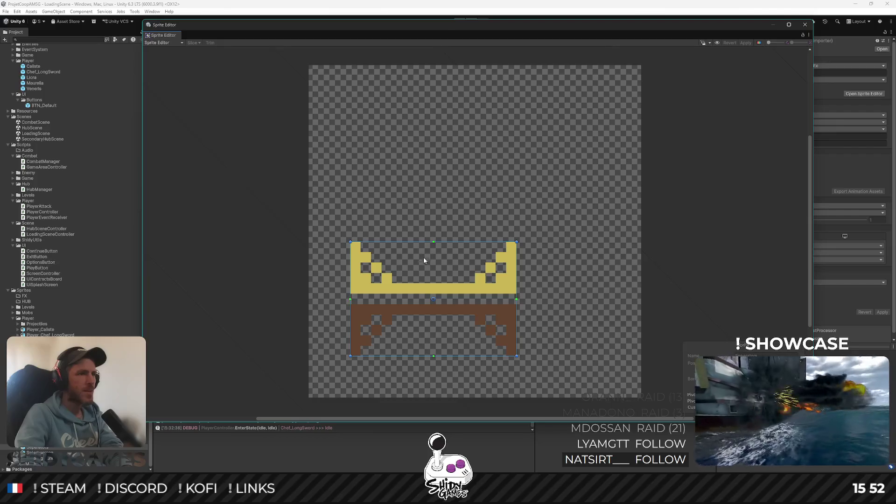
click(805, 25)
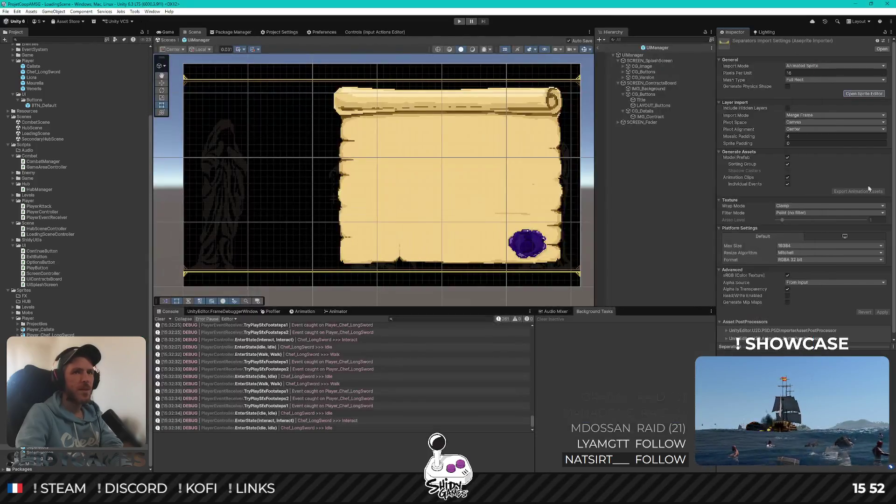
click(815, 66)
click(803, 72)
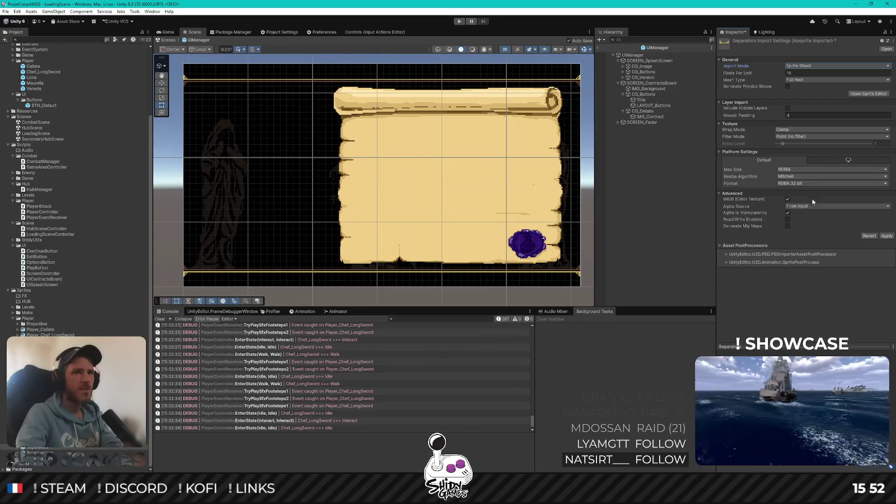
click(886, 235)
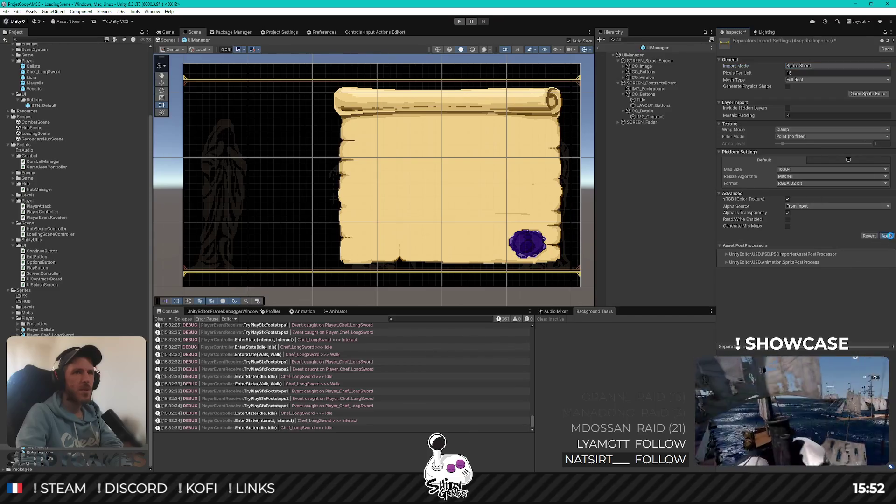
click(869, 93)
Draw one sprite rect around the whole bracket and pull in its left, right, top and bottom slice borders
scroll(397, 326, up, 2)
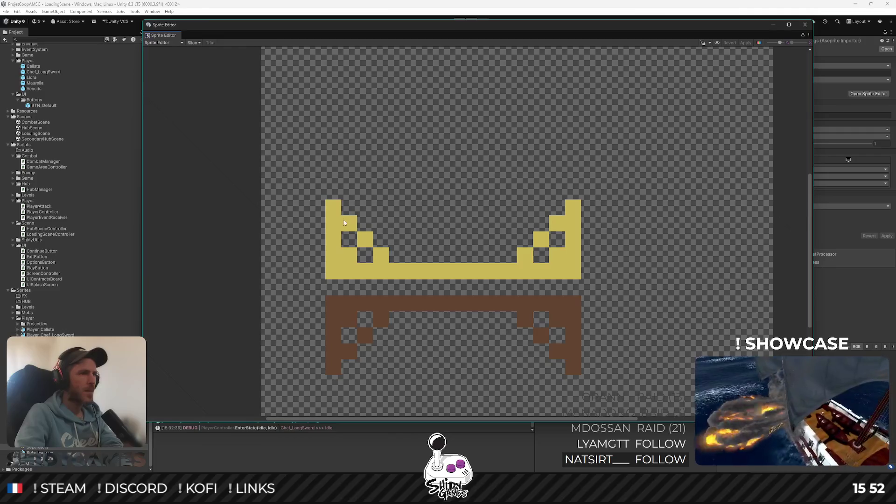
drag(326, 199, 580, 376)
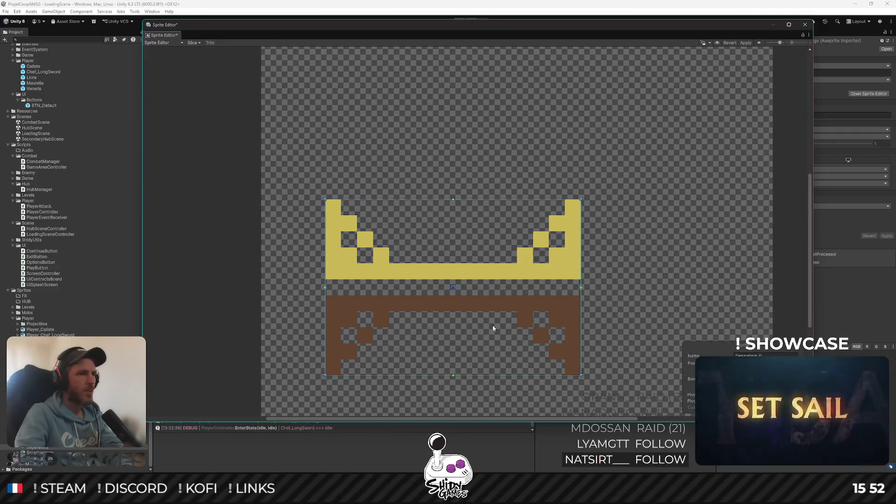
drag(324, 287, 400, 290)
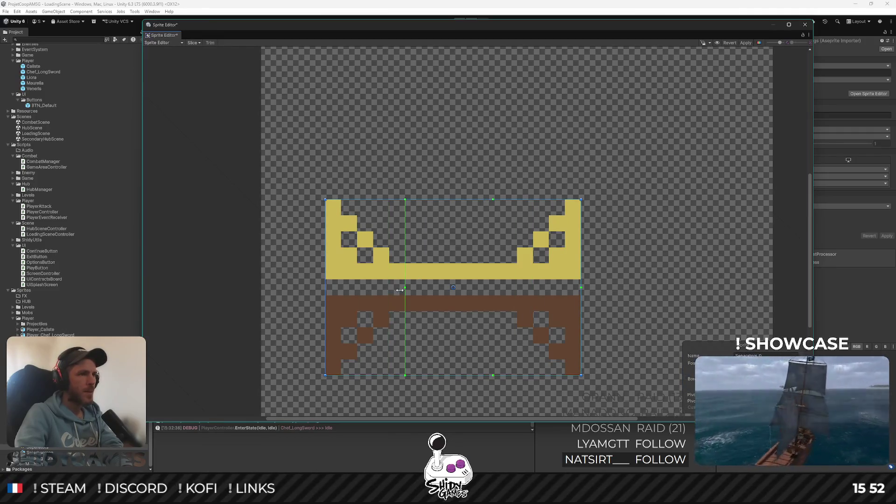
drag(555, 289, 507, 290)
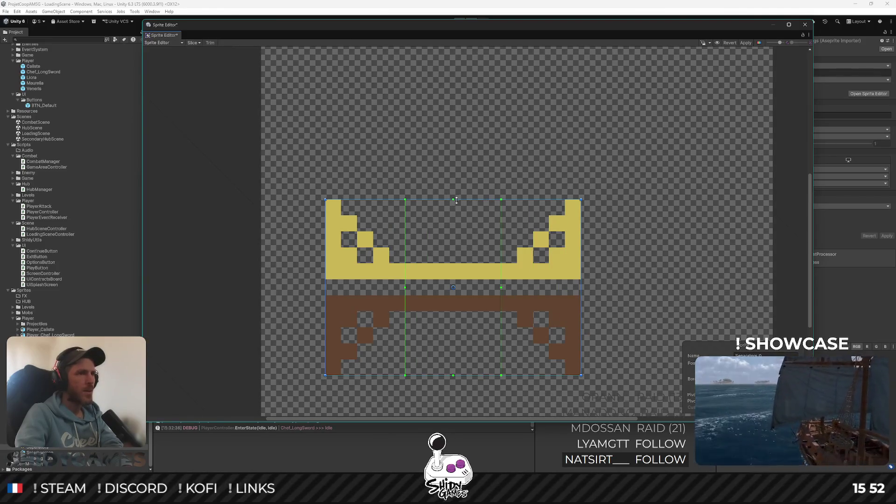
drag(454, 199, 451, 276)
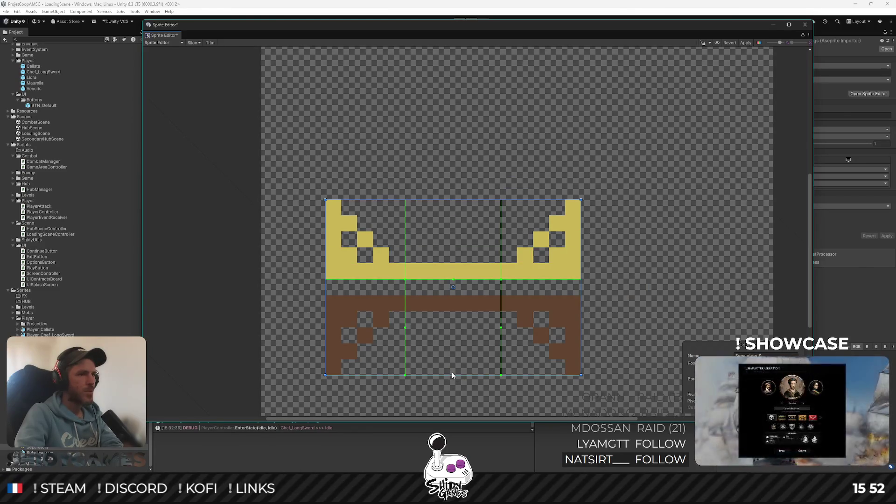
drag(453, 375, 457, 295)
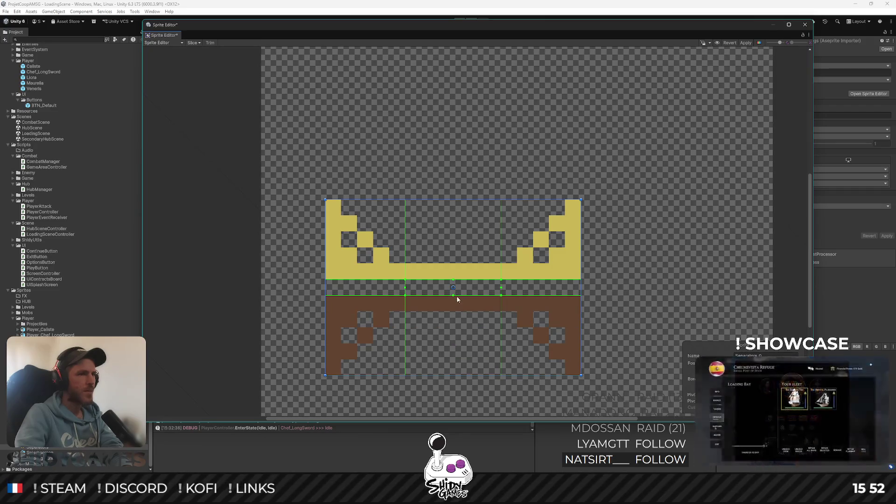
Rename the sprite to Separators and close the Sprite Editor
click(774, 354)
key(BackSpace)
key(BackSpace)
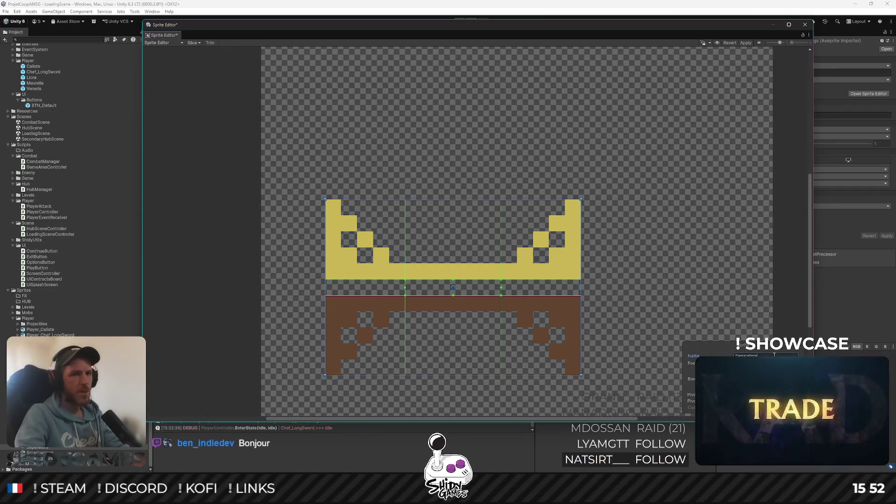
click(805, 26)
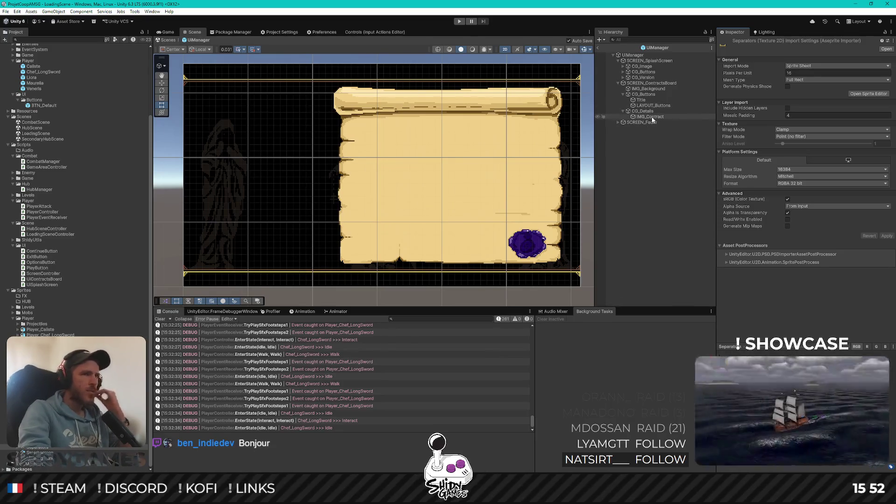
Add an Image child under Title and assign it the Separators sprite
click(659, 100)
right_click(654, 102)
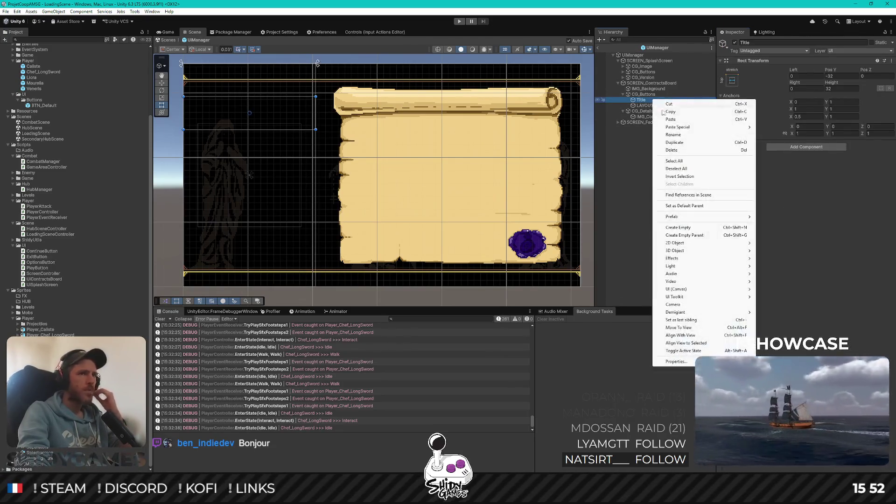
mouse_move(691, 289)
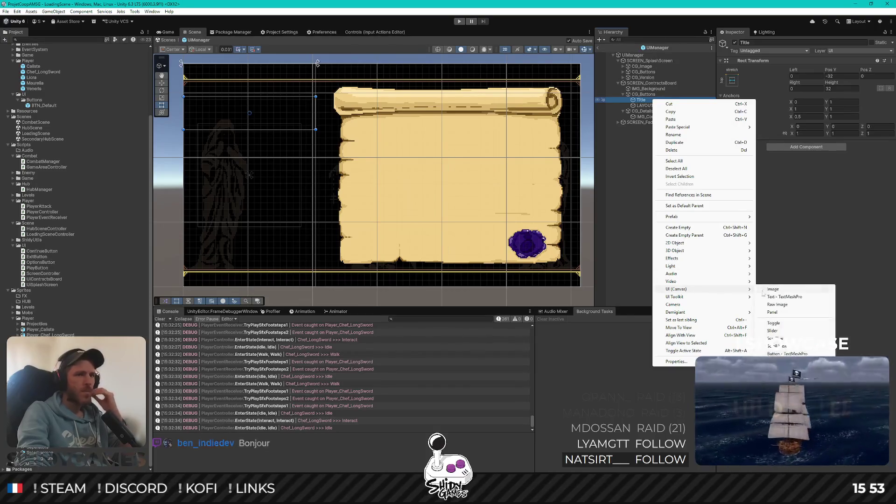
click(775, 289)
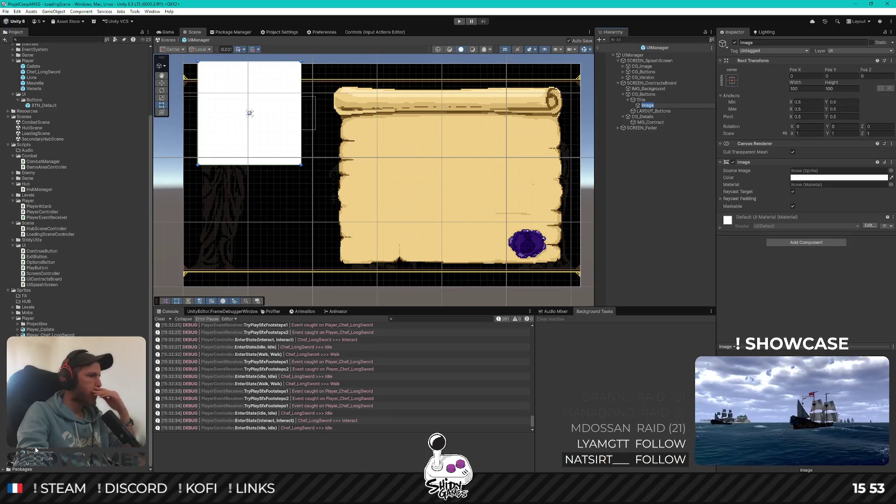
drag(31, 449, 830, 177)
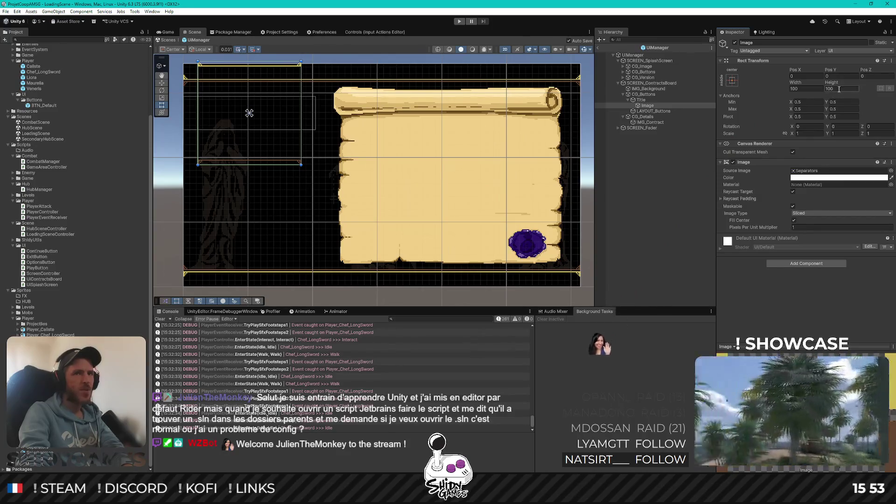
Size the separator image to width 16 and height 11, then save the scene
click(839, 89)
text(10)
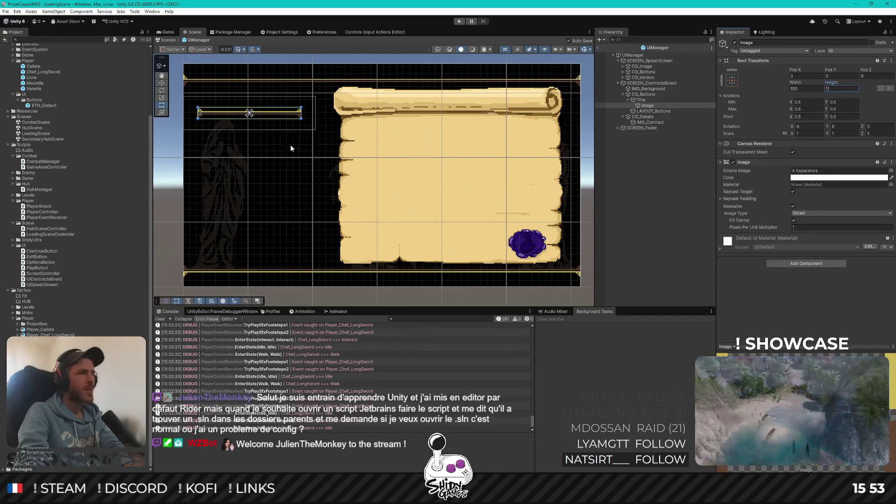
scroll(227, 115, up, 3)
key(f)
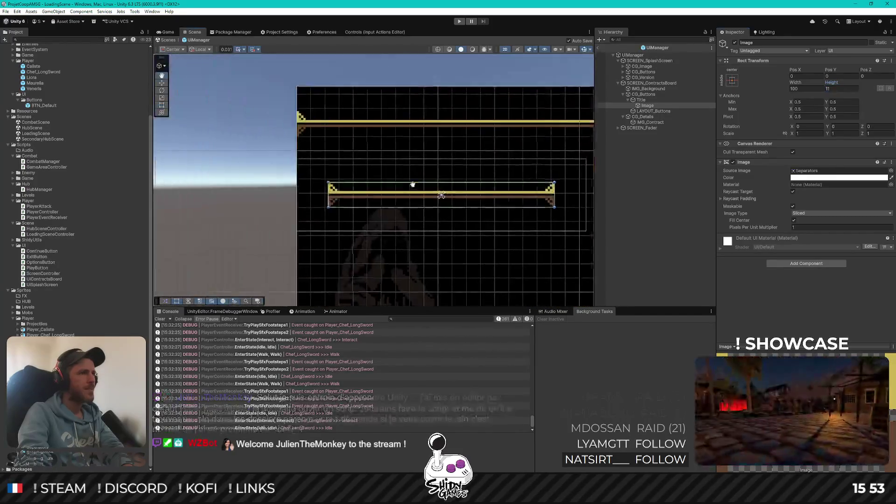
mouse_move(333, 160)
mouse_down()
mouse_move(280, 140)
mouse_move(335, 126)
mouse_up()
mouse_move(795, 82)
mouse_down()
mouse_move(742, 85)
mouse_move(859, 85)
mouse_move(837, 80)
mouse_move(839, 88)
mouse_up()
click(839, 88)
text(11)
click(808, 88)
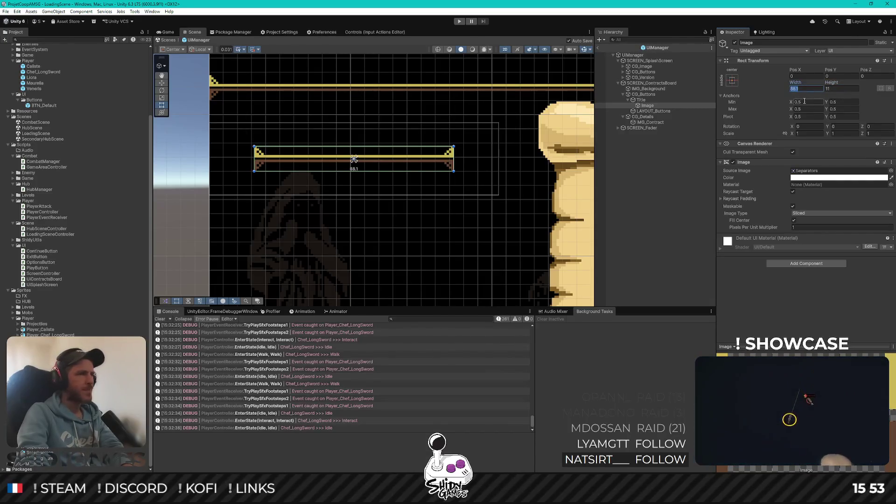
text(16)
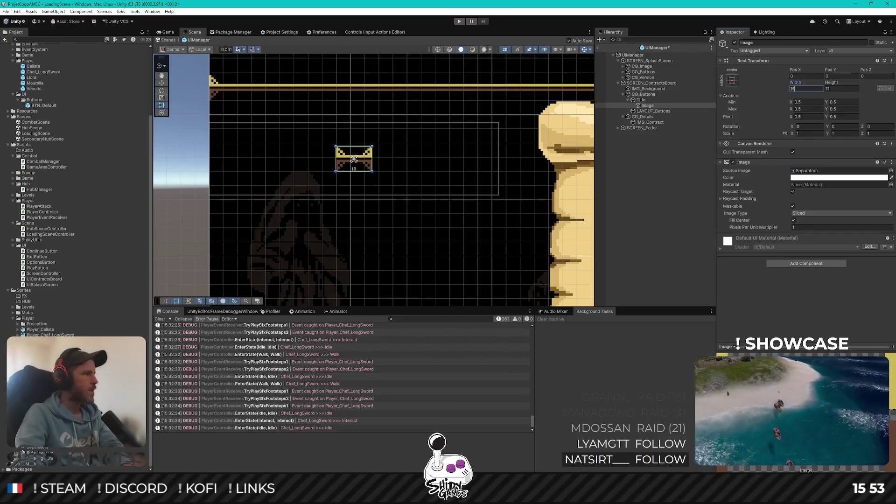
key(ctrl+s)
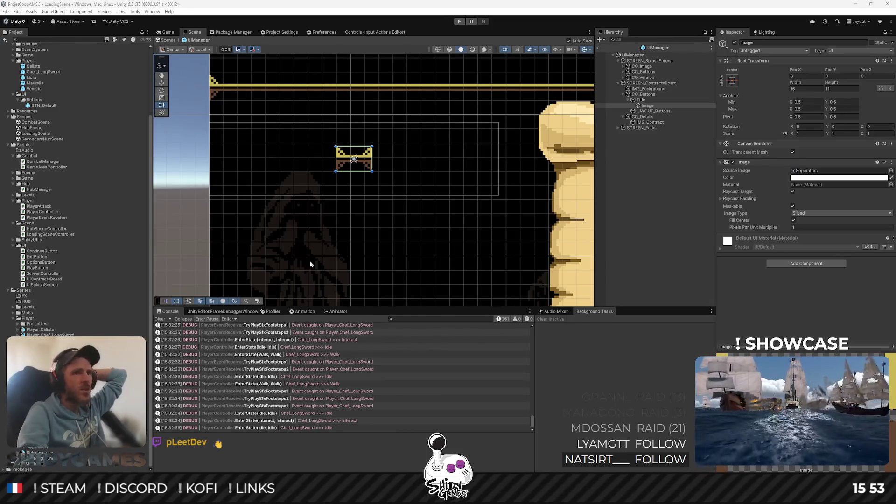
click(705, 192)
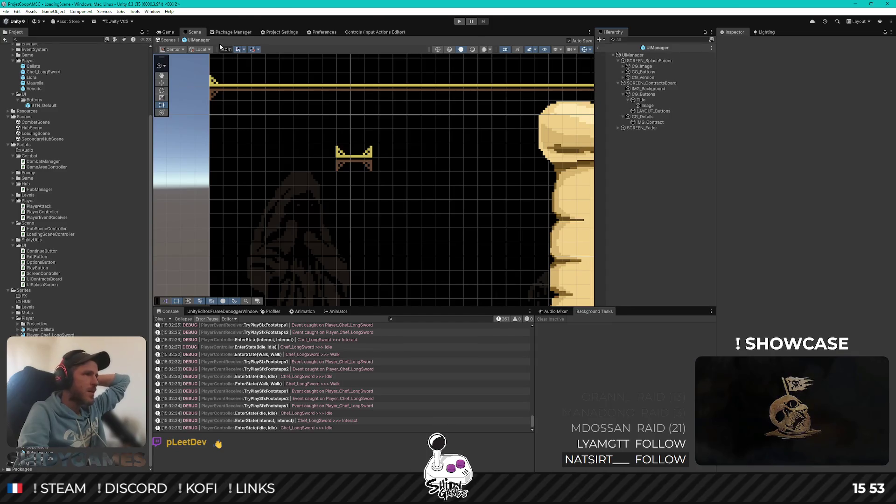
Inspect the JetBrains Rider Editor package in the Package Manager
click(224, 32)
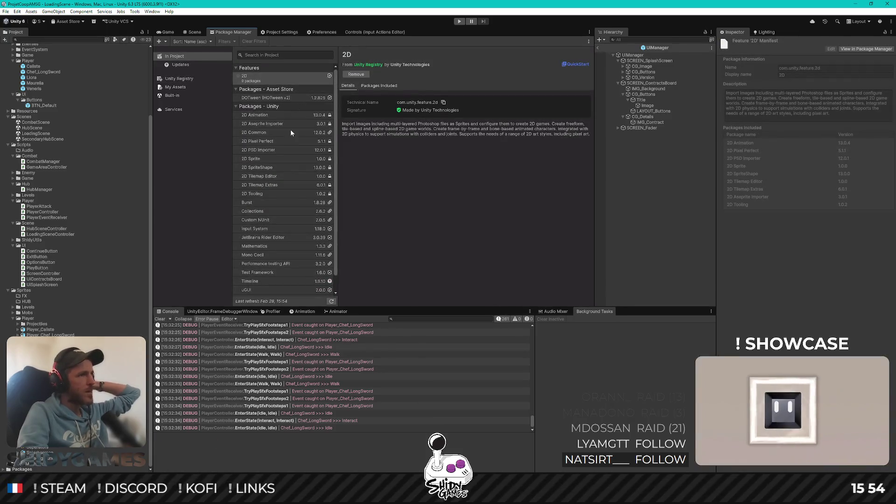
click(269, 238)
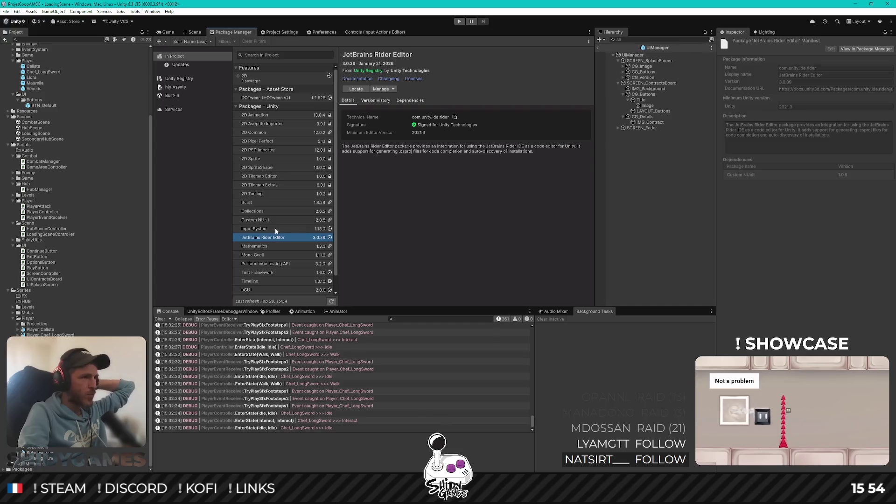
scroll(281, 194, down, 1)
scroll(281, 200, up, 1)
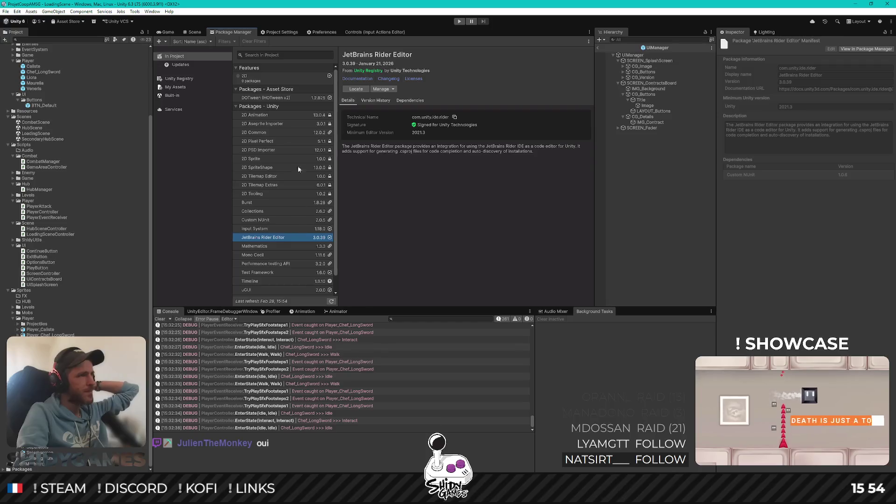
Look through the Editor page of the Project Settings
click(282, 31)
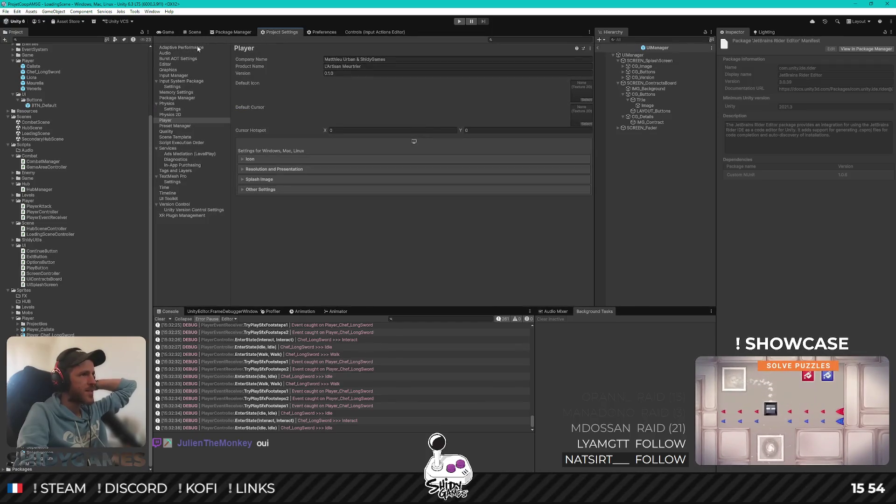
click(166, 65)
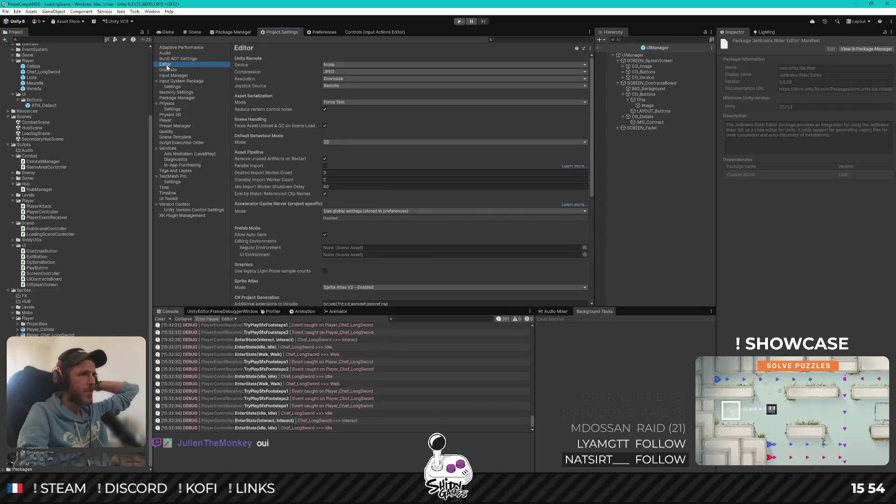
scroll(290, 112, down, 3)
scroll(291, 117, down, 6)
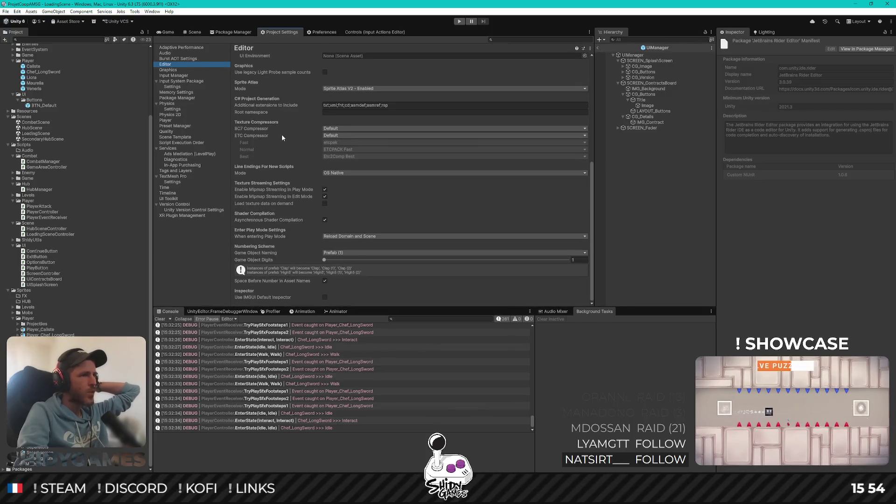
scroll(279, 139, up, 9)
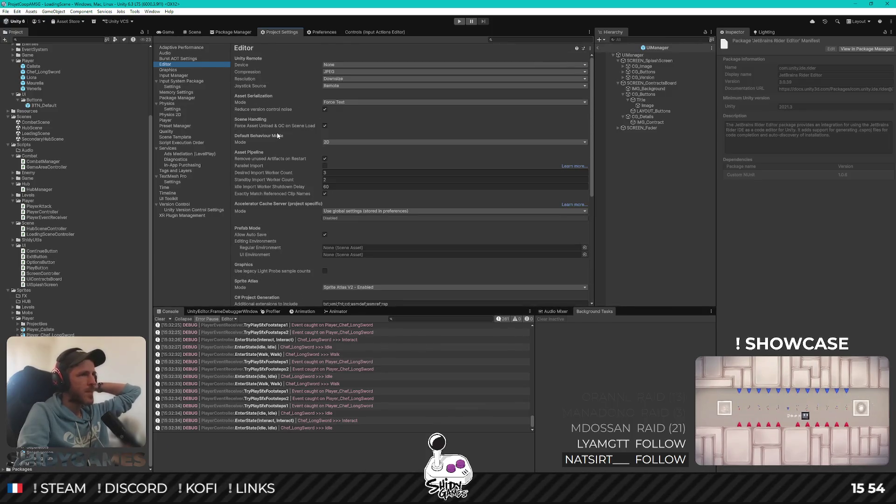
scroll(278, 135, down, 2)
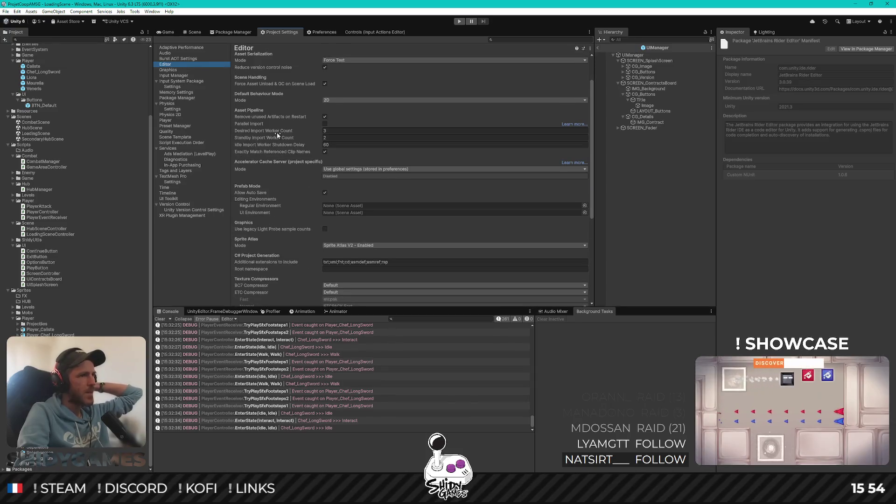
scroll(278, 135, down, 3)
scroll(277, 136, up, 5)
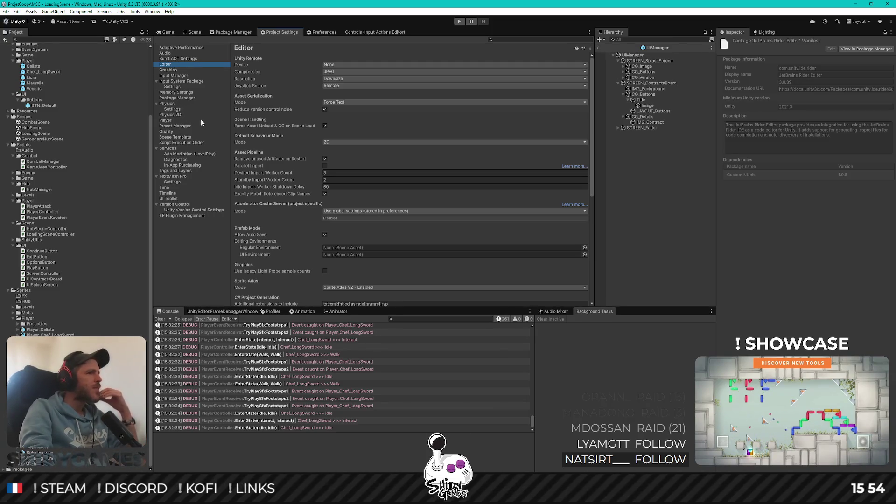
Check the External Tools script editor list in Preferences, leaving Rider 2024.3.9 selected
click(324, 32)
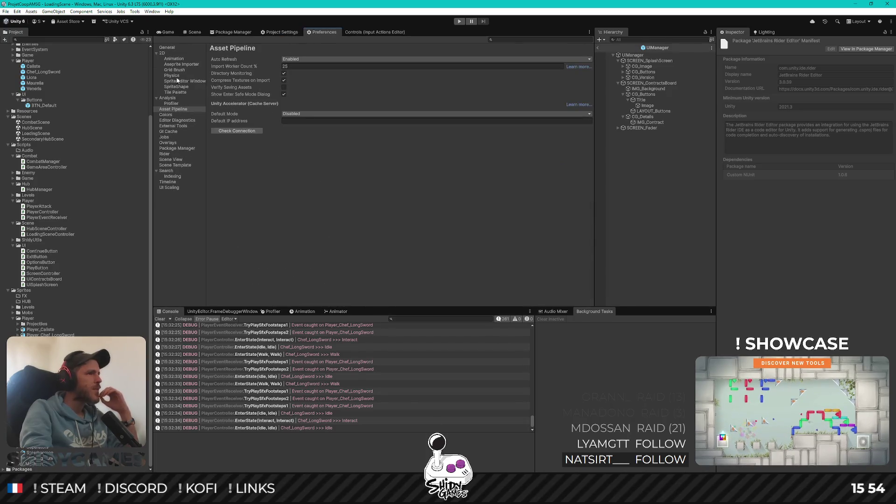
click(169, 154)
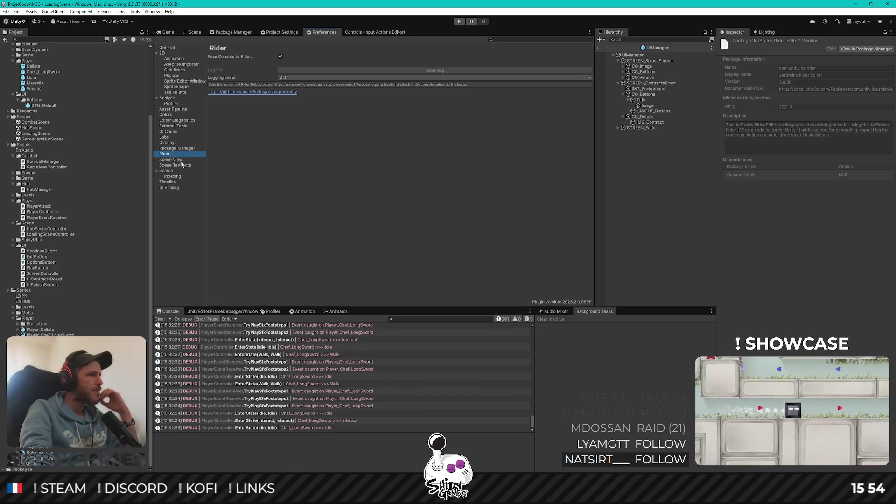
click(173, 126)
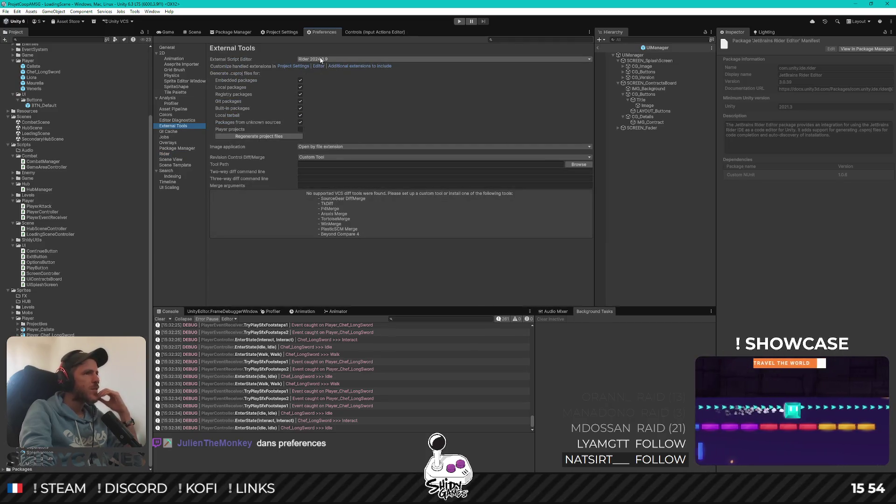
click(321, 59)
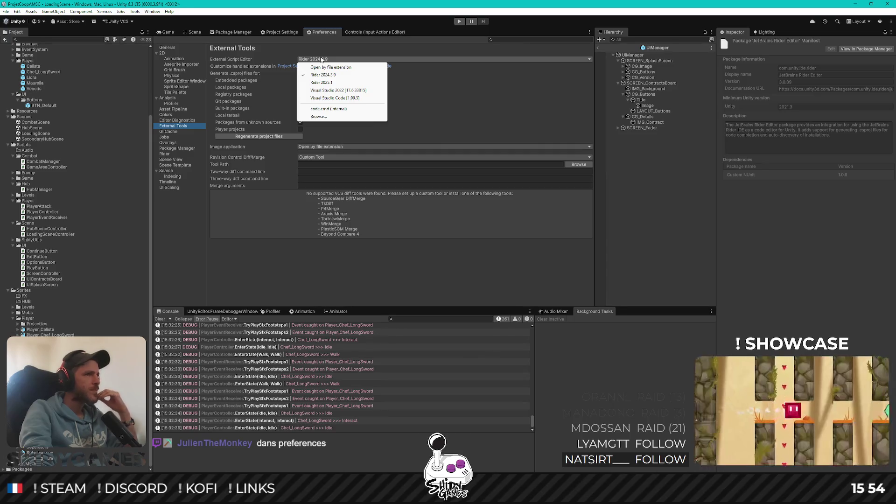
click(640, 201)
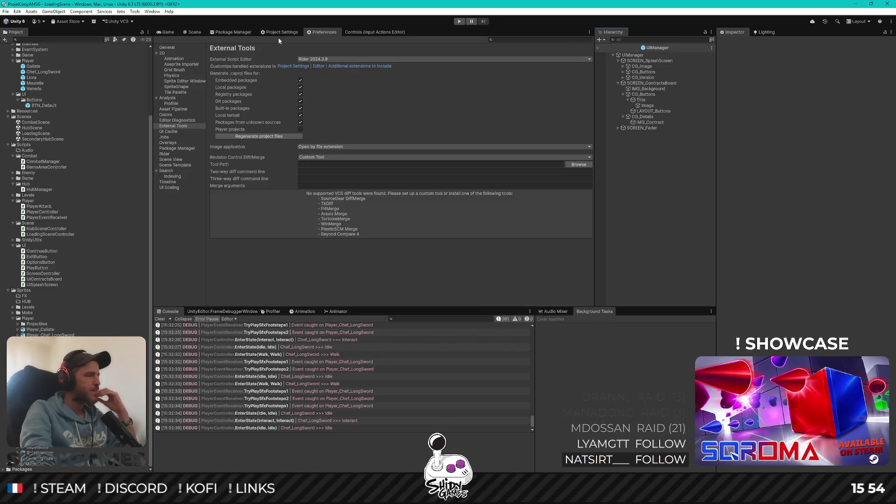
click(168, 32)
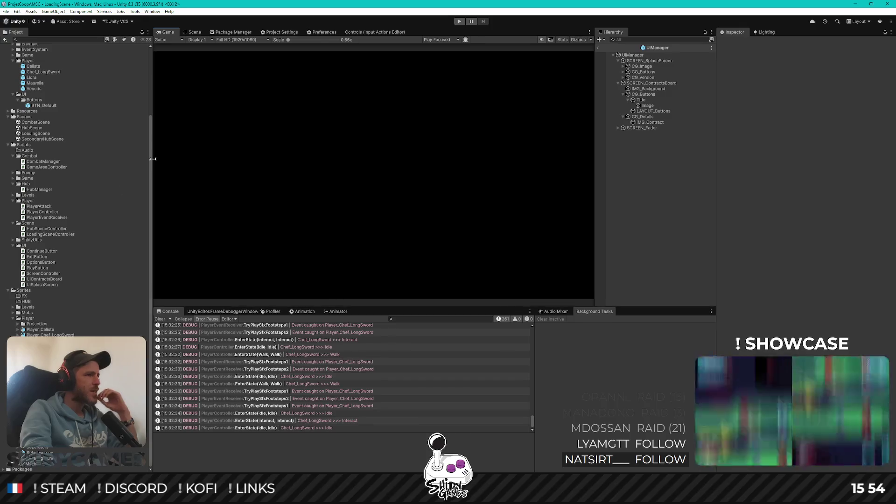
Dismiss the HubScene asset's context menu and switch to Rider showing UiContractsBoard.cs
right_click(33, 129)
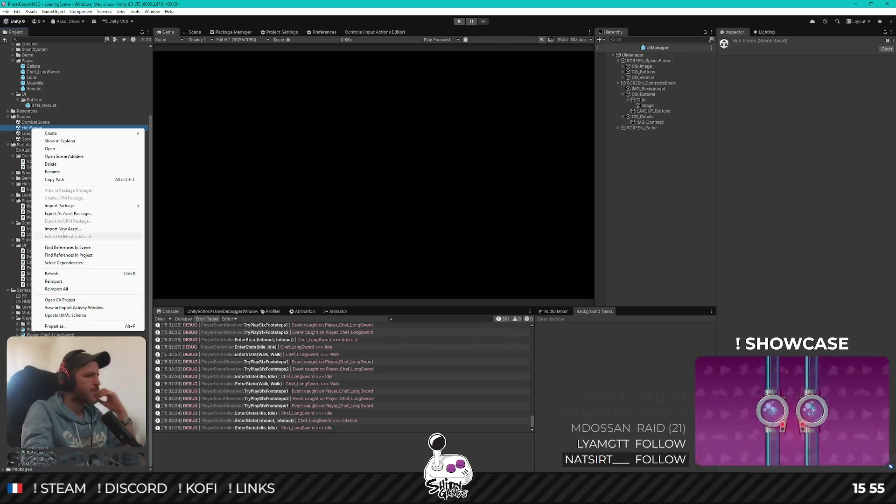
key(Escape)
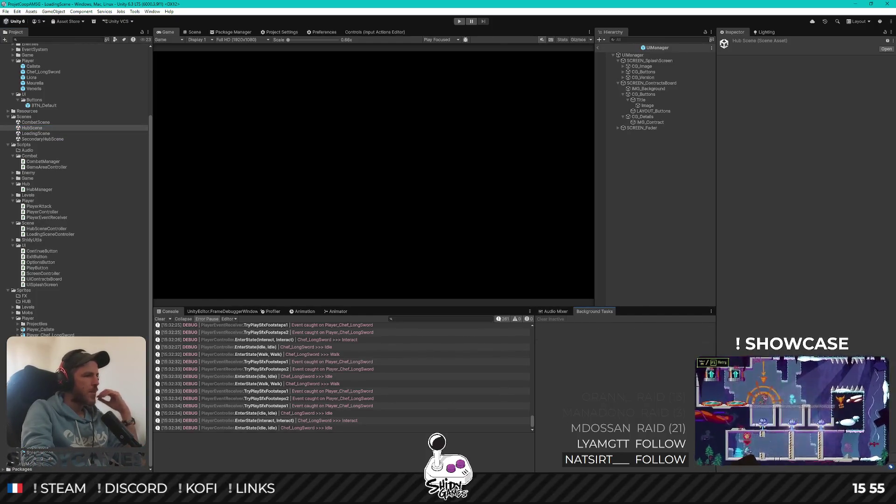
key(alt+Tab)
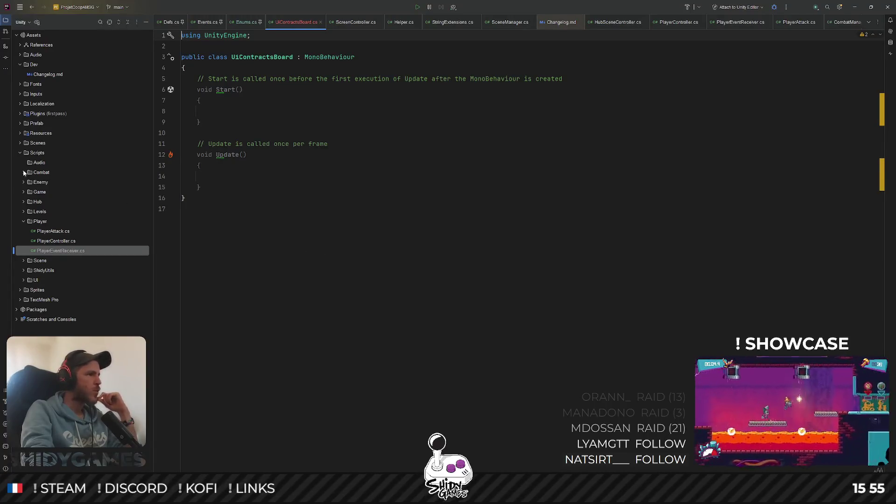
Open the PlayerAttack script in Rider from Unity's Project panel, then minimize Rider
click(433, 207)
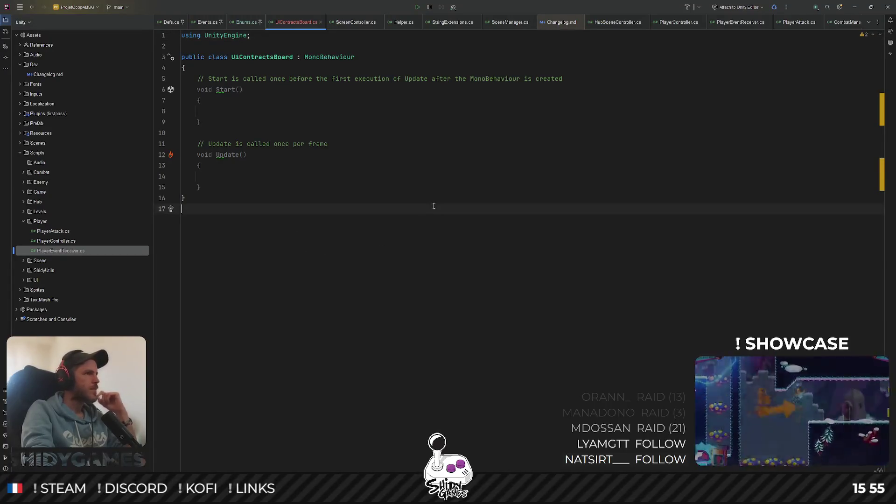
click(857, 6)
click(42, 207)
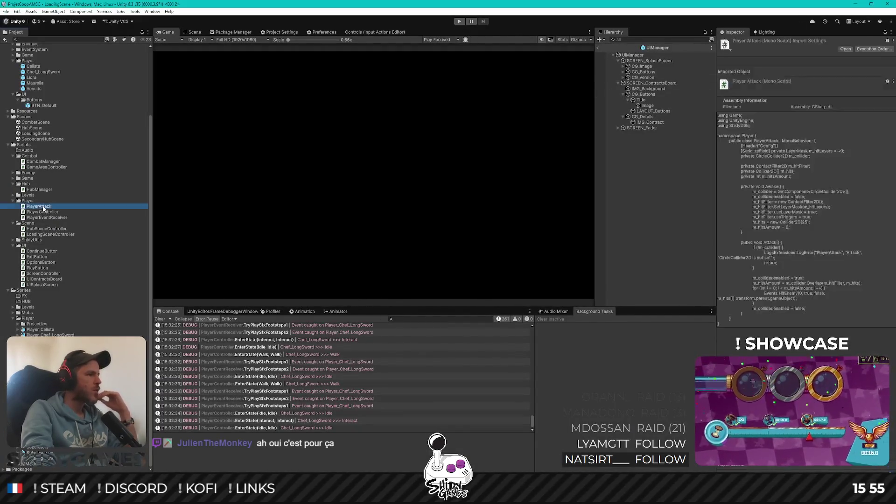
double_click(43, 209)
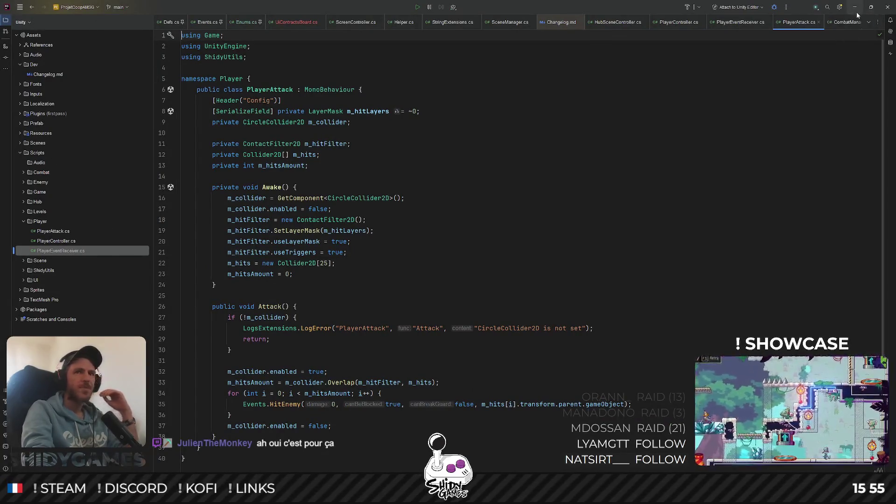
click(857, 14)
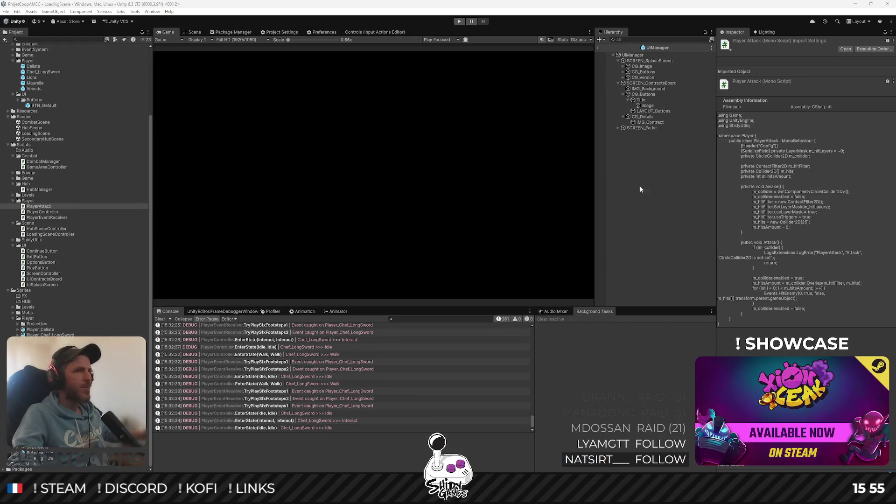
In the Scene view, rename the Image under Title to IMG_Separator
click(641, 235)
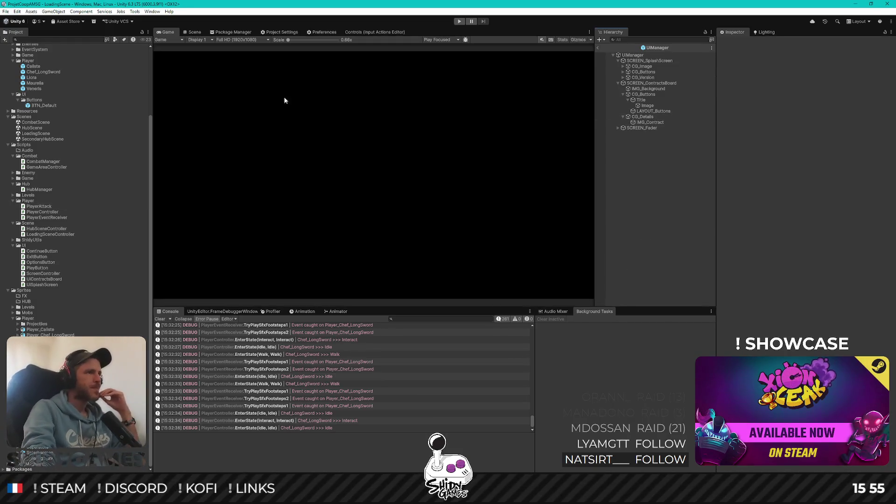
click(198, 33)
drag(478, 141, 430, 146)
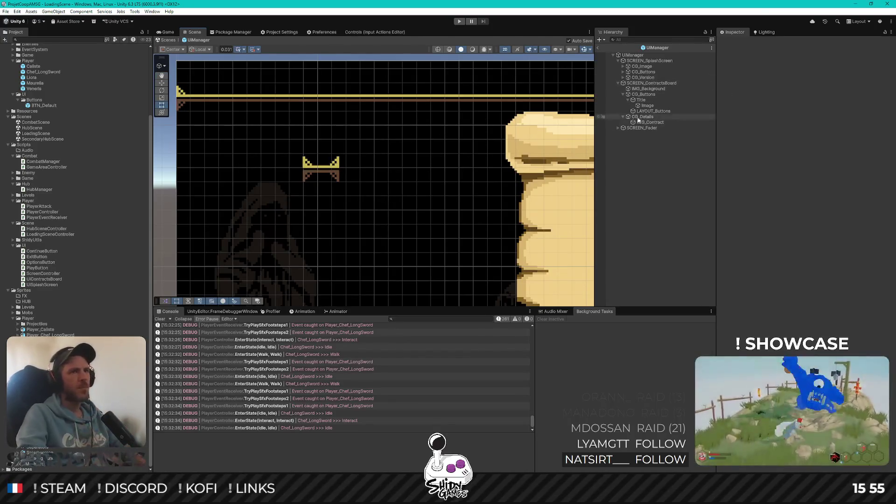
click(653, 111)
click(647, 105)
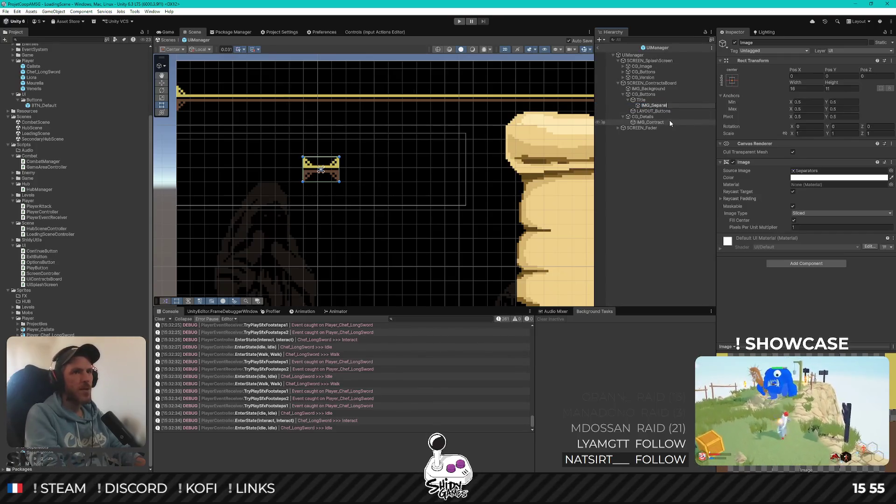
text(tor)
key(Return)
Dismiss the Title object's context menu unused and bring up the Windows search
right_click(646, 101)
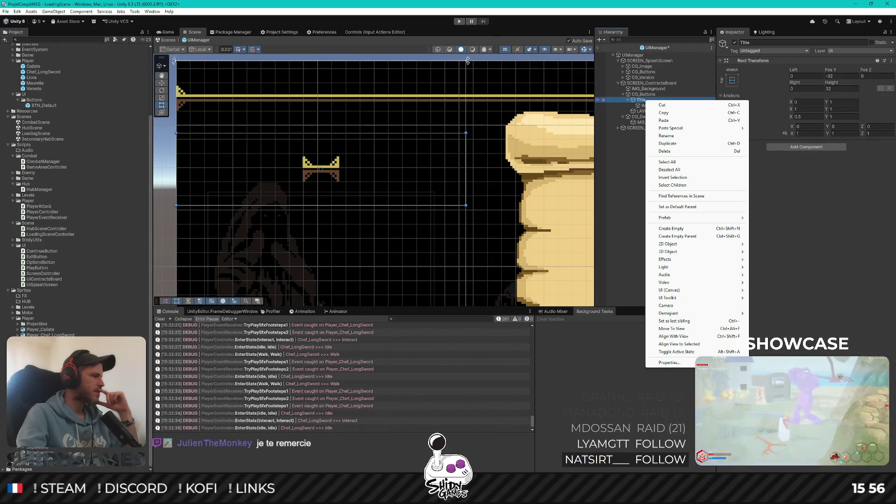
key(Escape)
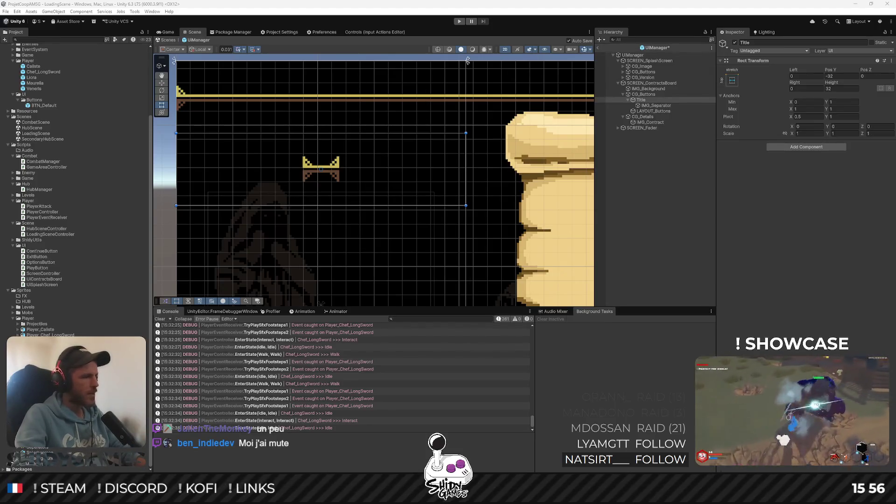
key(super)
text(audio)
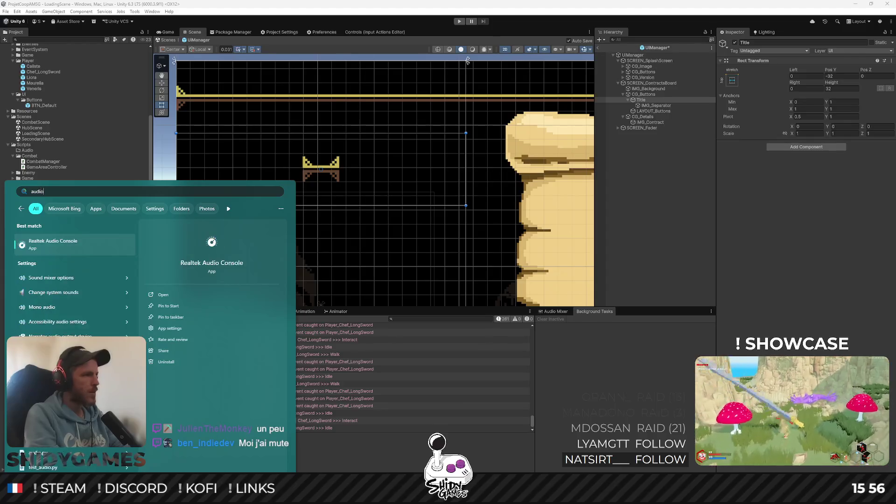
key(Down)
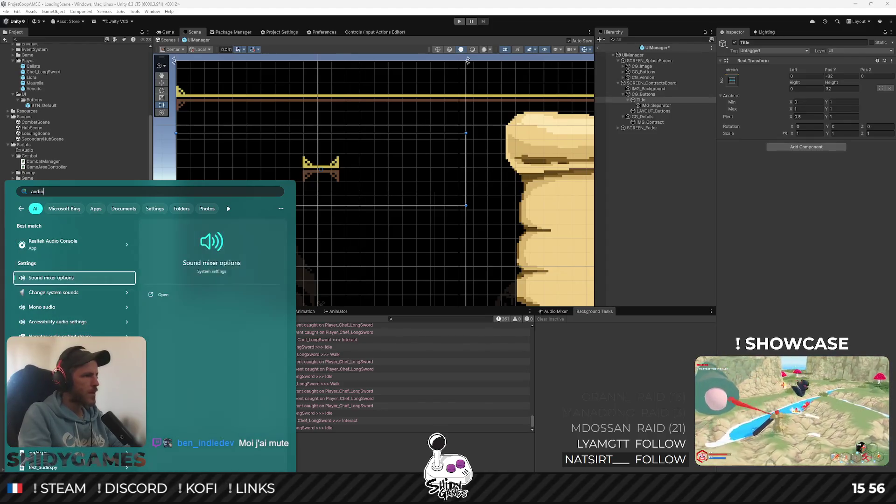
key(Down)
key(Escape)
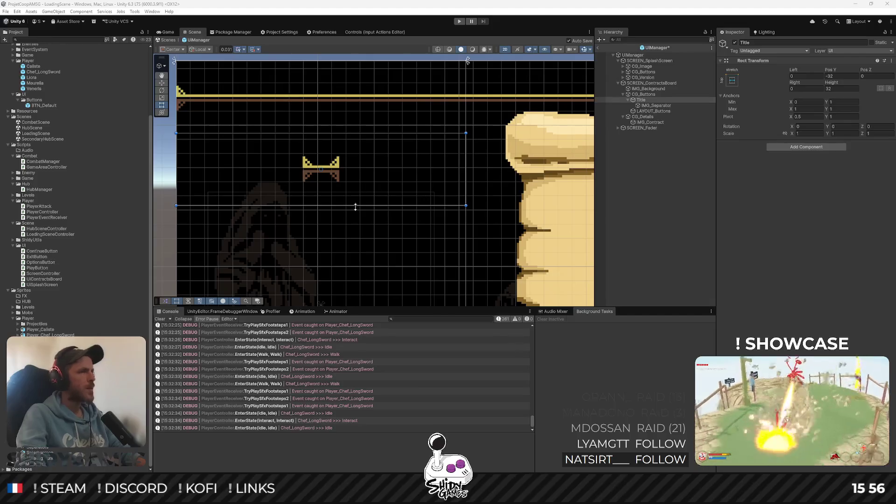
click(175, 40)
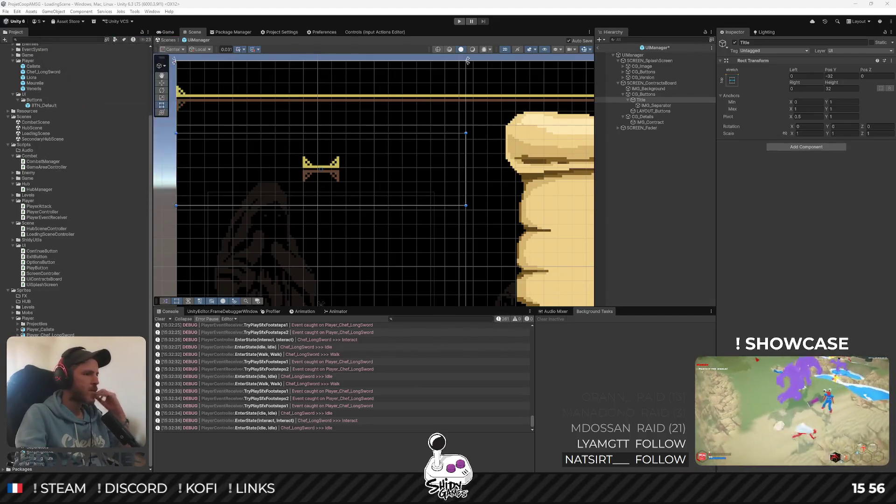
key(super)
text(s)
key(BackSpace)
text(so)
key(BackSpace)
key(BackSpace)
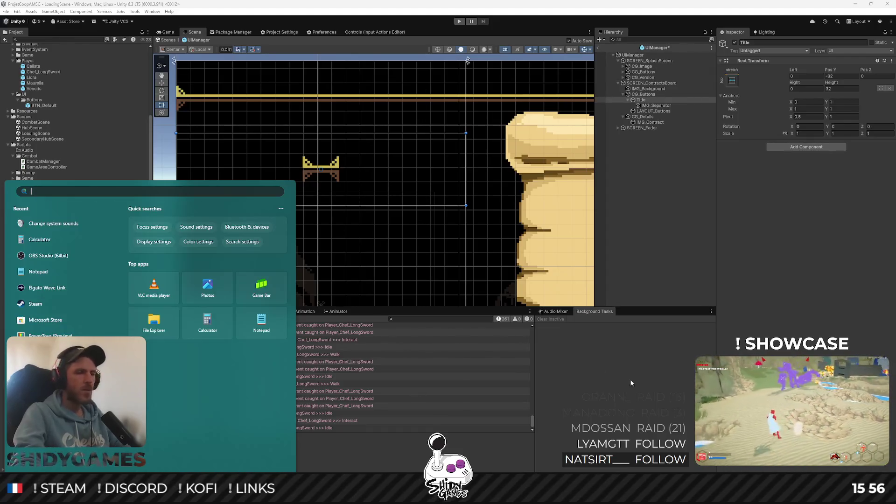
key(Escape)
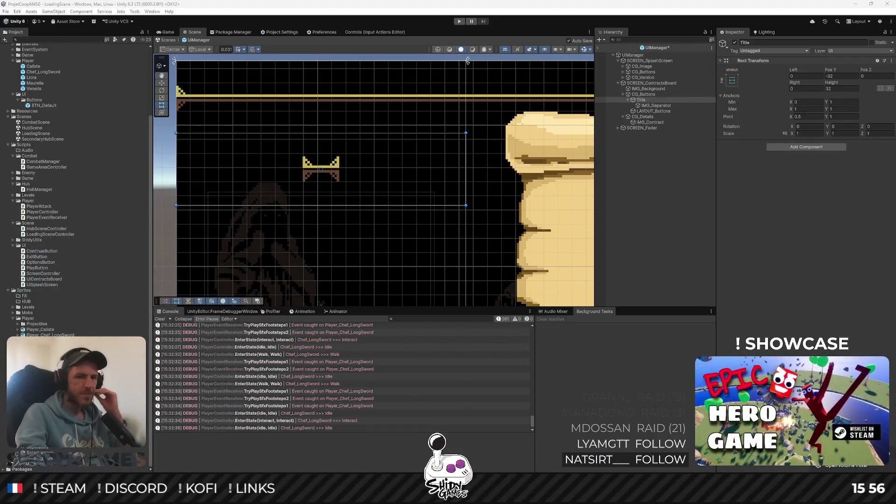
key(super+i)
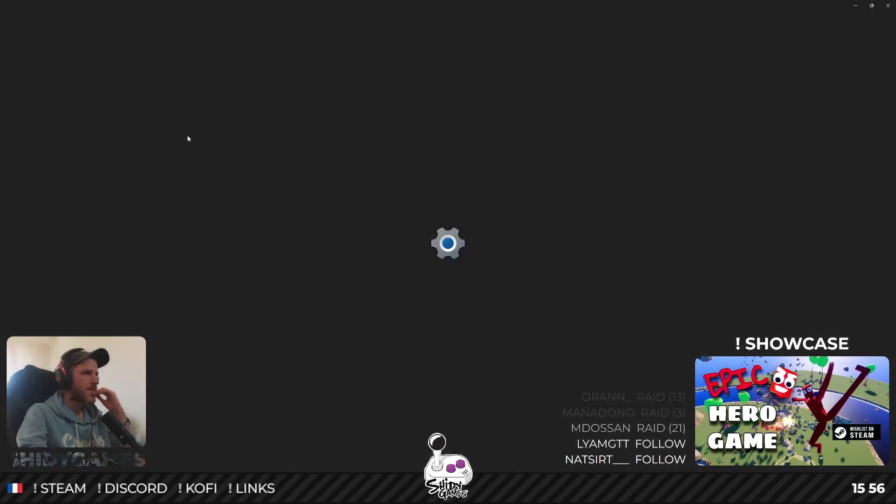
key(alt+Tab)
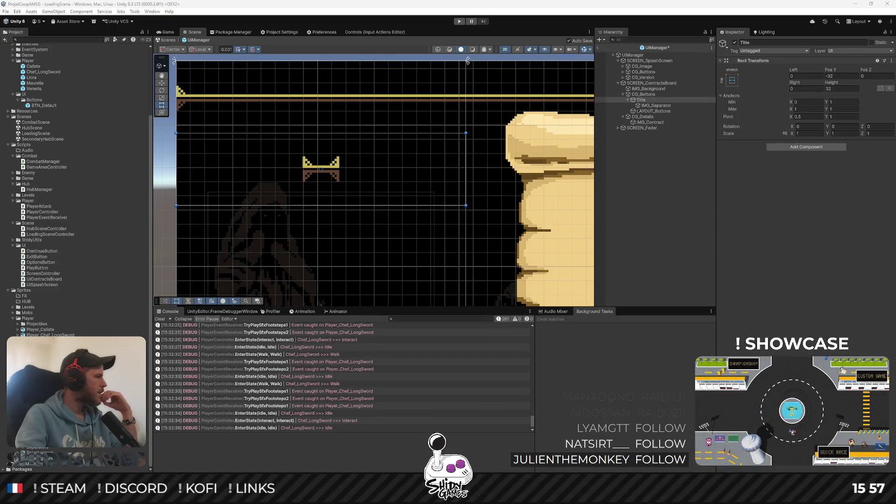
key(super)
text(wave)
key(Return)
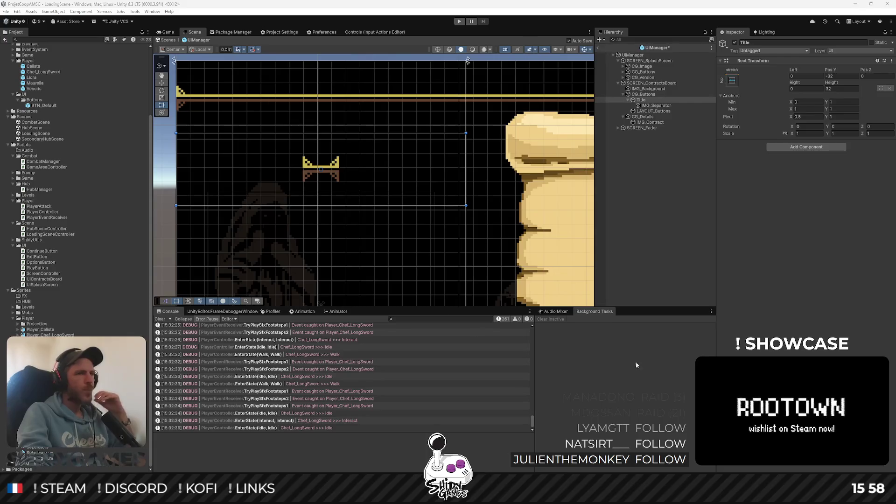
Add a Text - TextMeshPro object as a child of Title
click(657, 225)
right_click(644, 100)
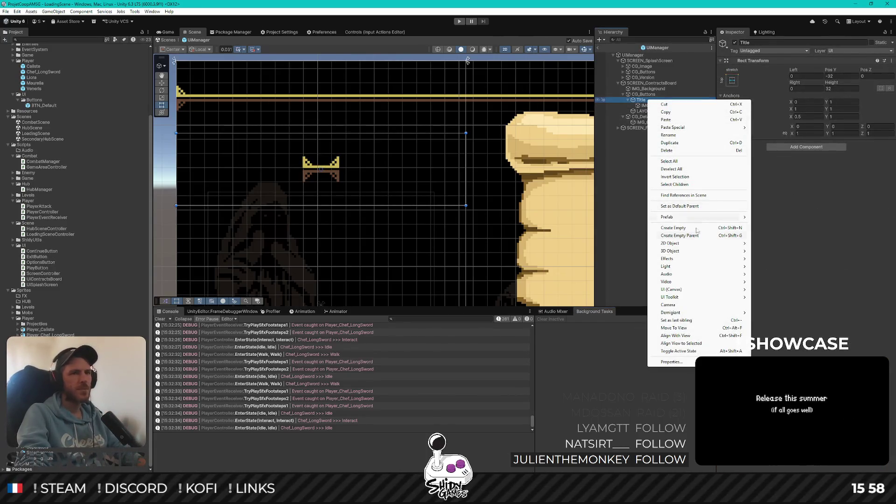
mouse_move(706, 289)
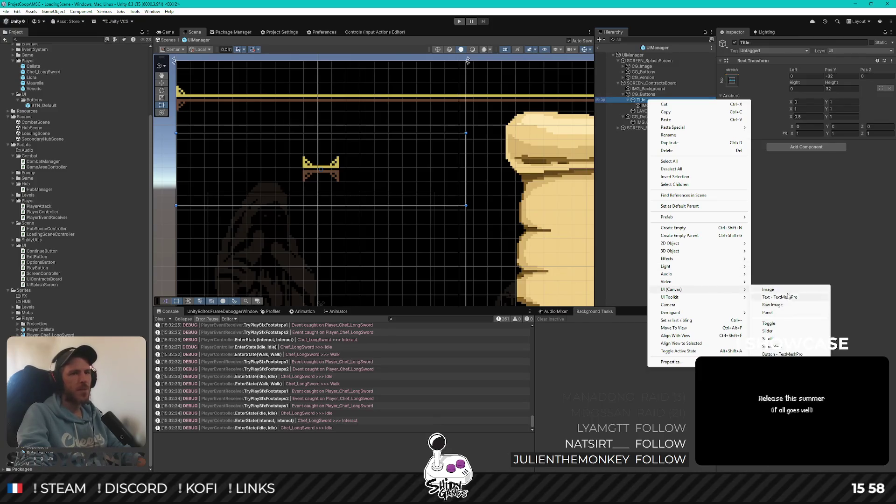
click(789, 297)
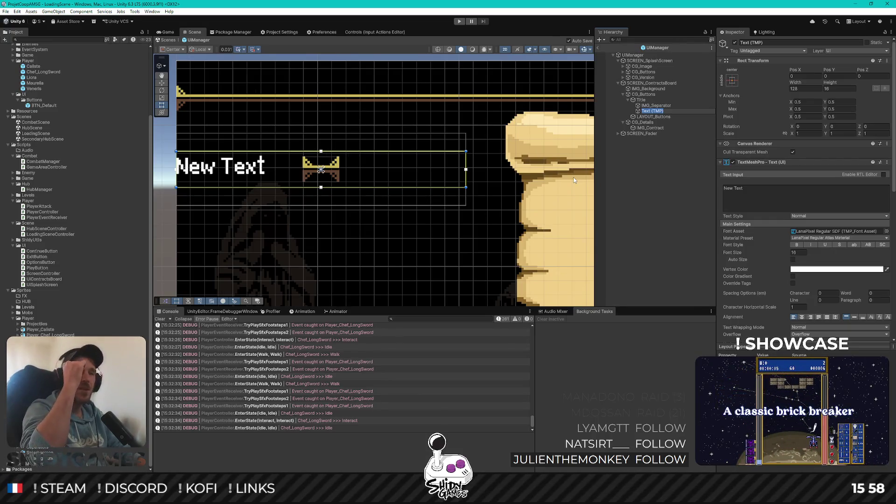
Name the text TMP_Title and move it above IMG_Separator in the Hierarchy
text(TMP_)
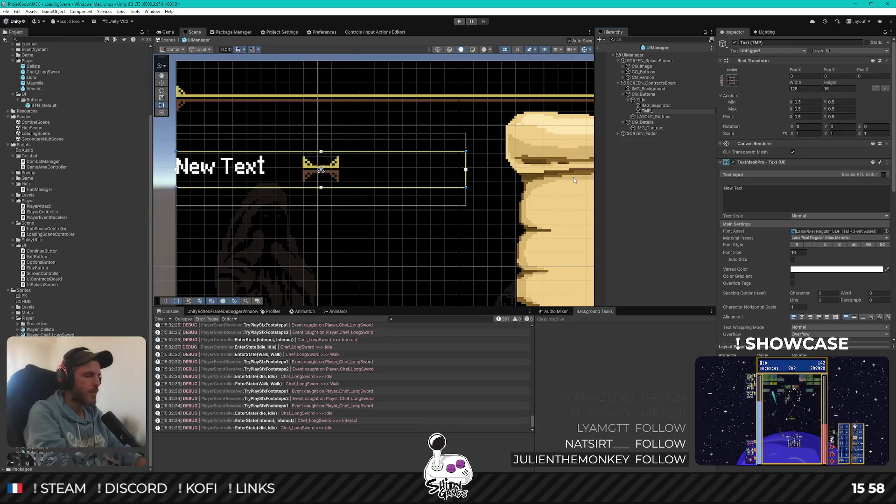
text(TEX)
key(BackSpace)
key(BackSpace)
key(BackSpace)
text(tle)
key(Return)
drag(650, 112, 651, 104)
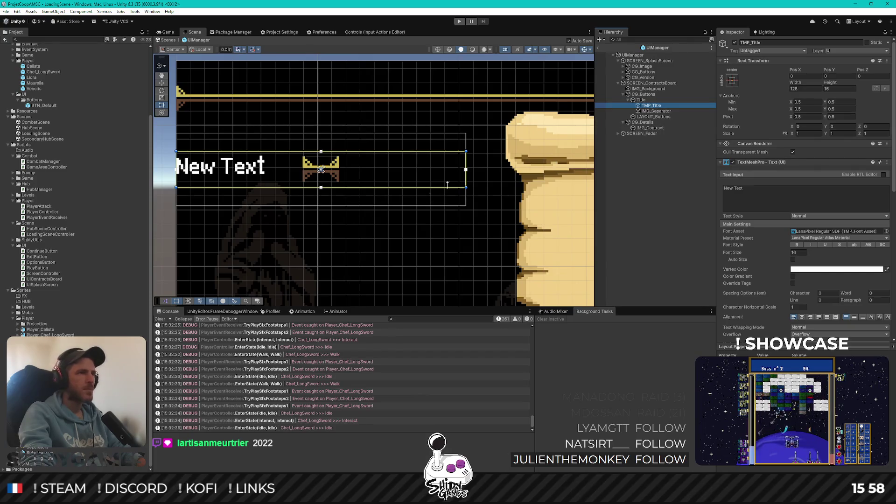
Centre the title text horizontally and vertically, keeping the box width at 128
click(808, 89)
click(807, 88)
text(-64)
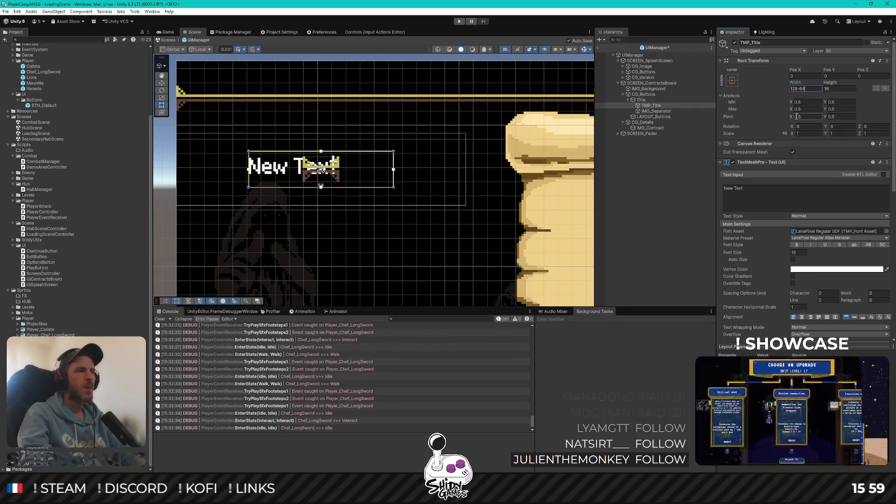
key(Escape)
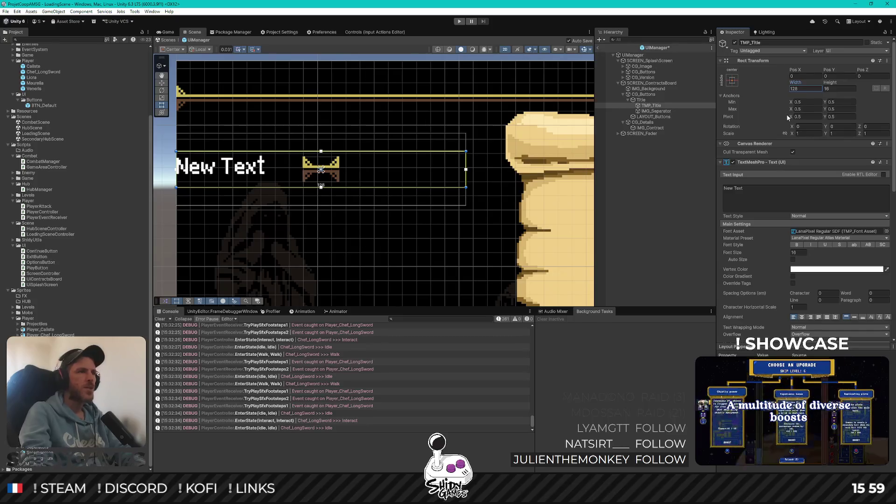
click(802, 316)
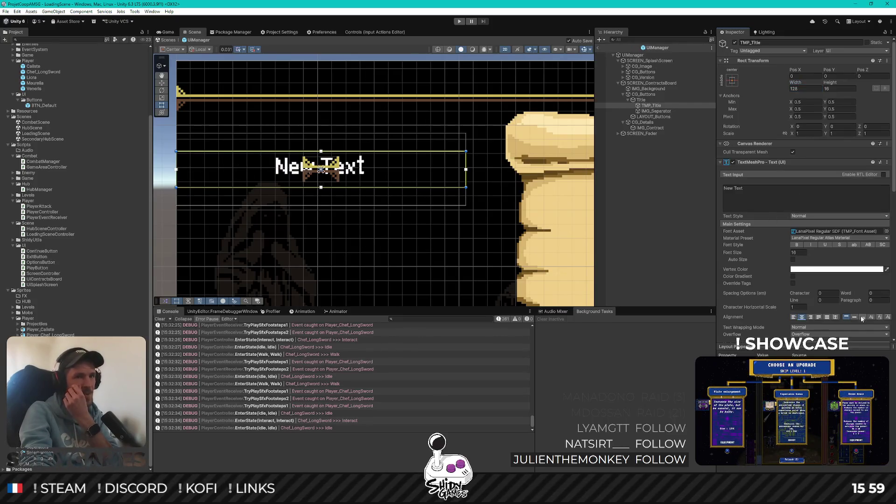
click(854, 317)
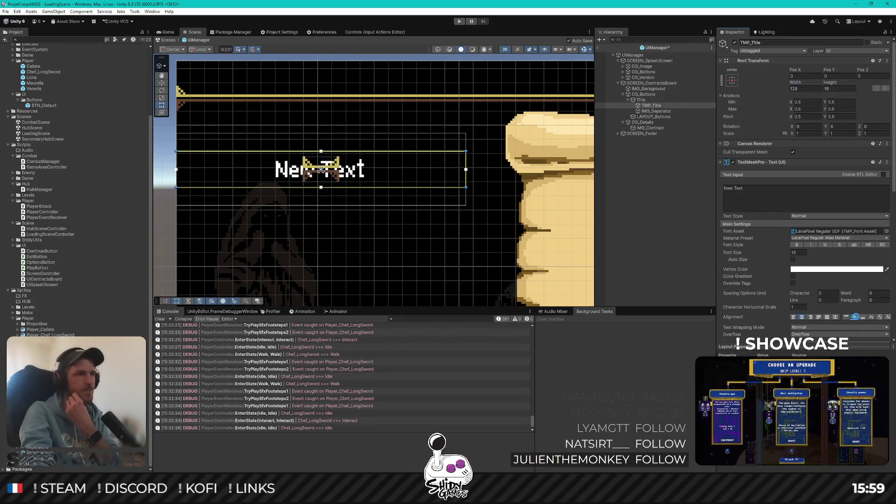
Replace the placeholder text, typing Panneau d'affichage as the title
click(789, 192)
text(Sample)
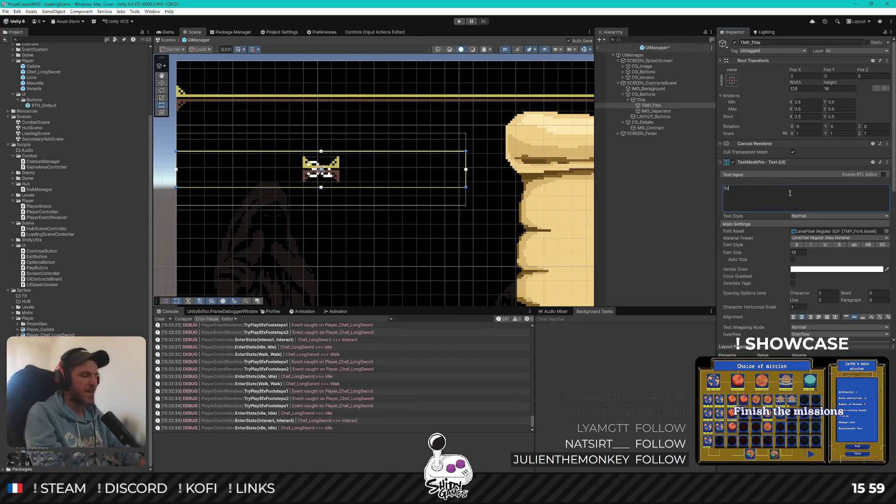
text( Text)
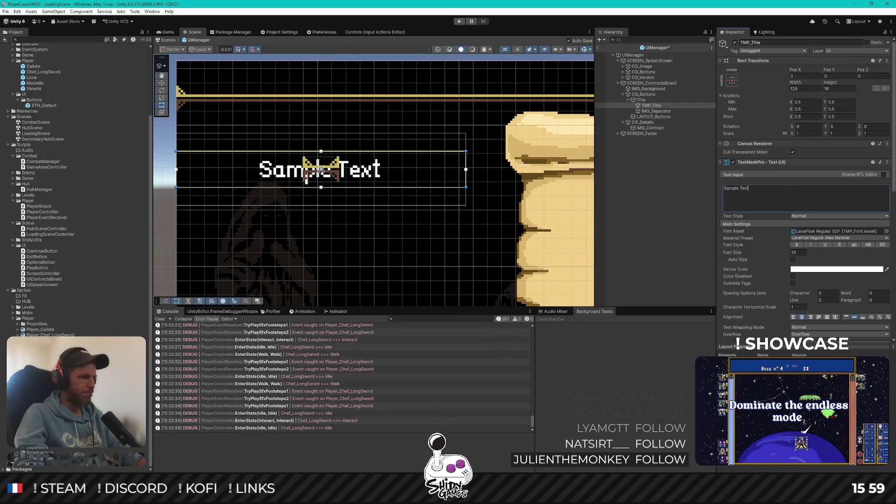
key(alt+Tab)
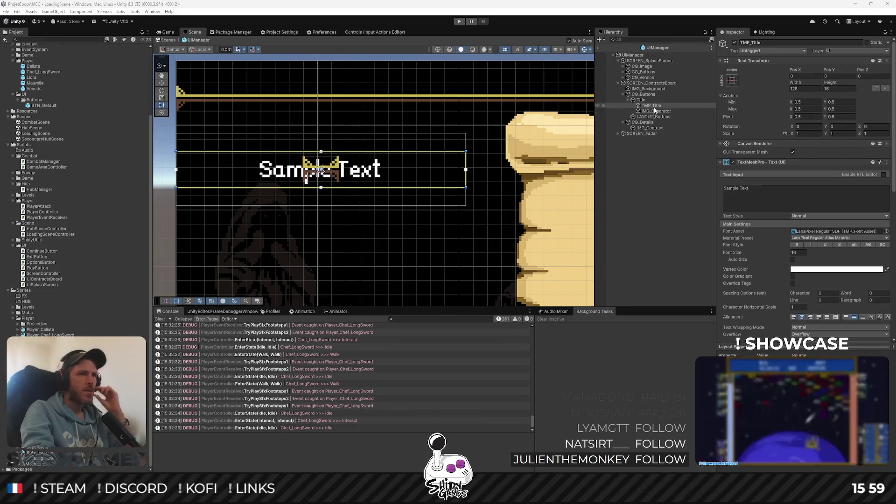
scroll(413, 177, down, 4)
drag(402, 157, 386, 139)
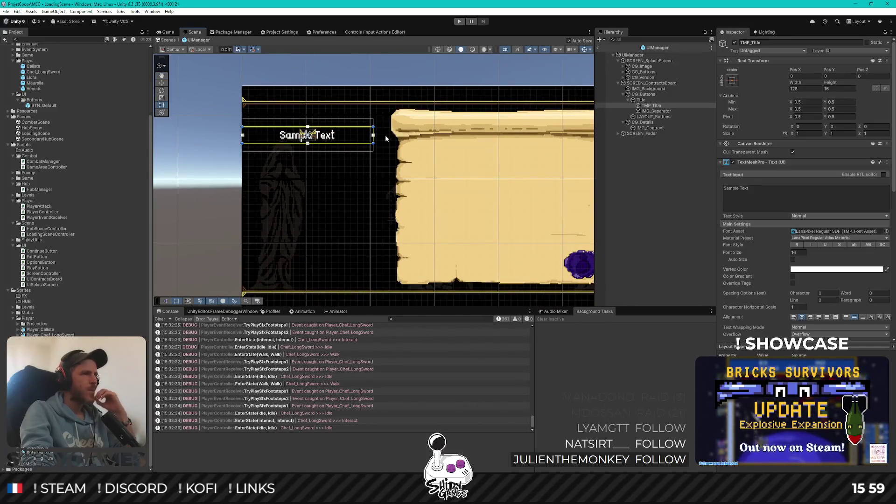
click(778, 200)
text(Panne)
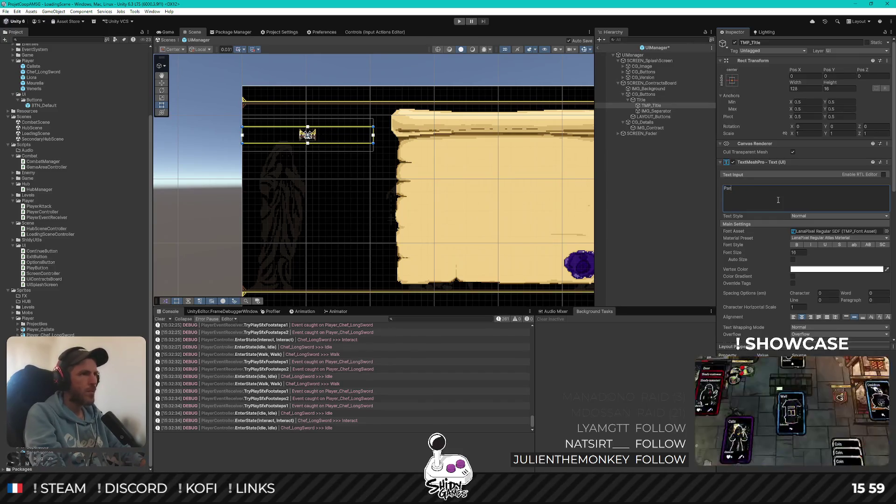
text(a)
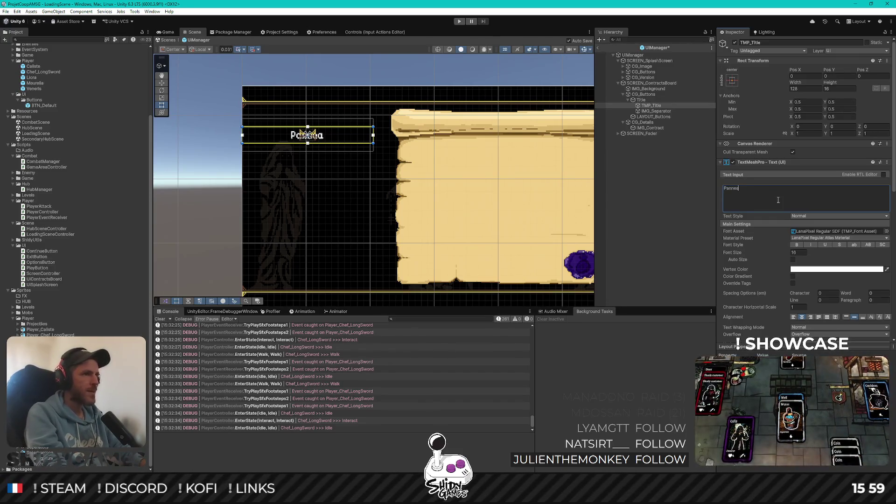
text(u d'affi)
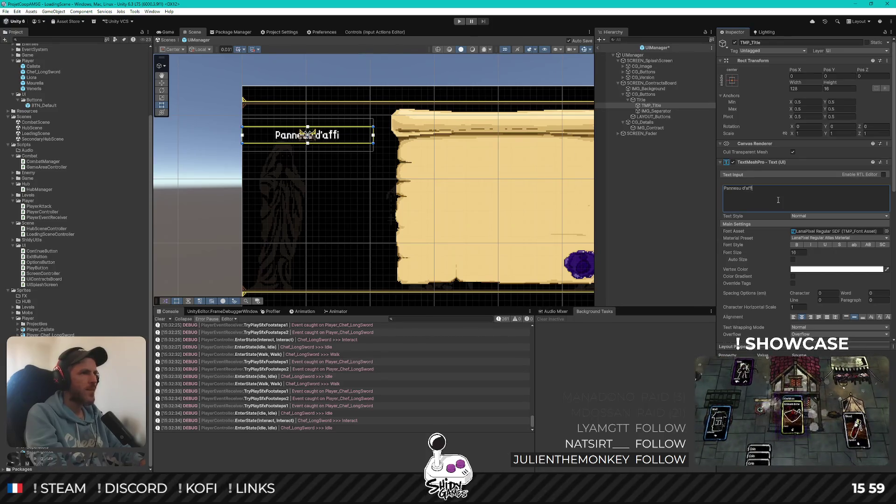
text(chage)
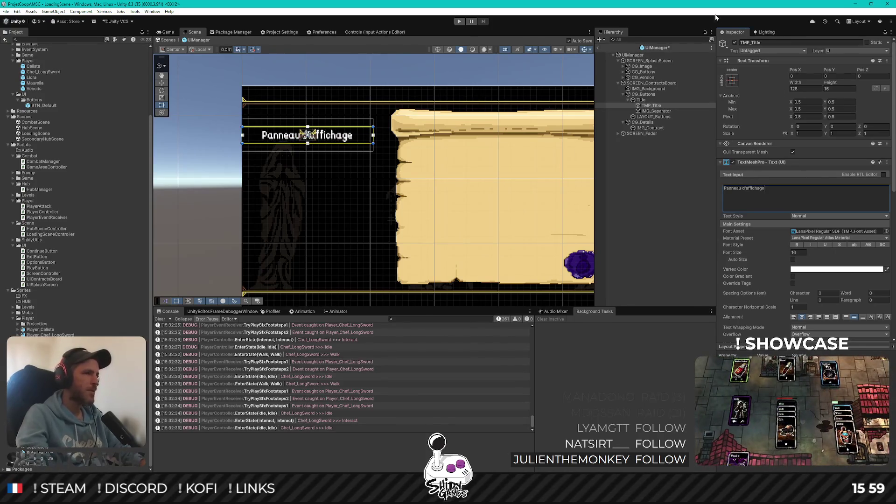
Widen IMG_Separator to 112 (16*7) and start adjusting its Pos Y
click(658, 111)
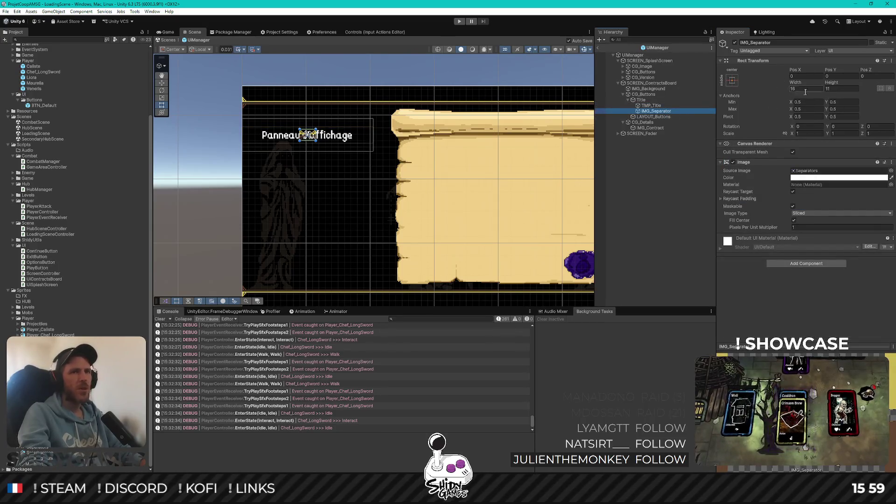
click(806, 88)
text(*3)
key(BackSpace)
text(4)
key(BackSpace)
text(6)
key(BackSpace)
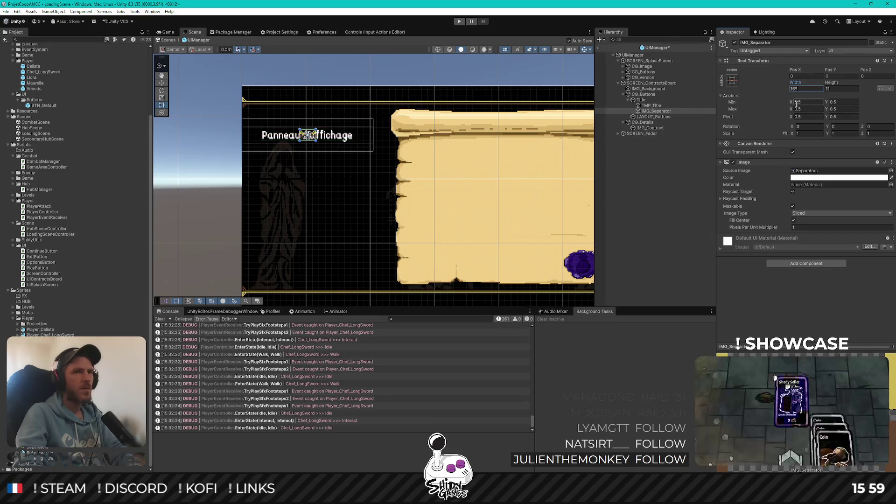
text(8)
key(BackSpace)
text(7)
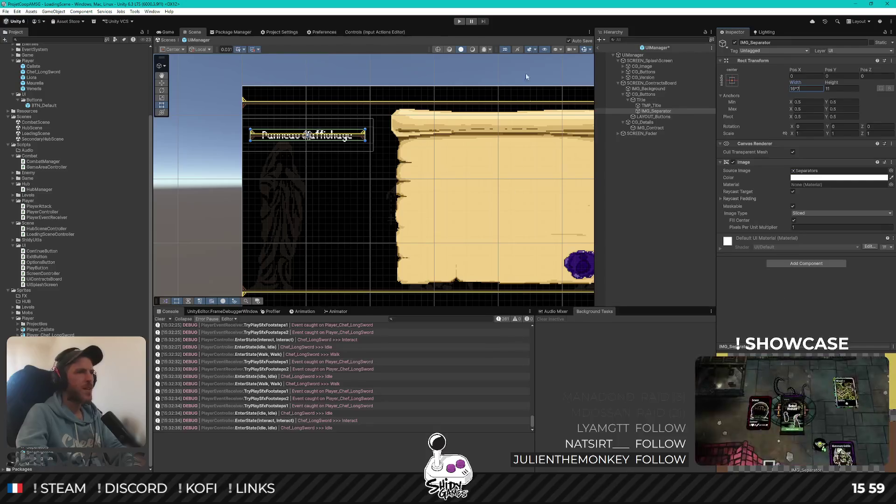
scroll(294, 129, up, 3)
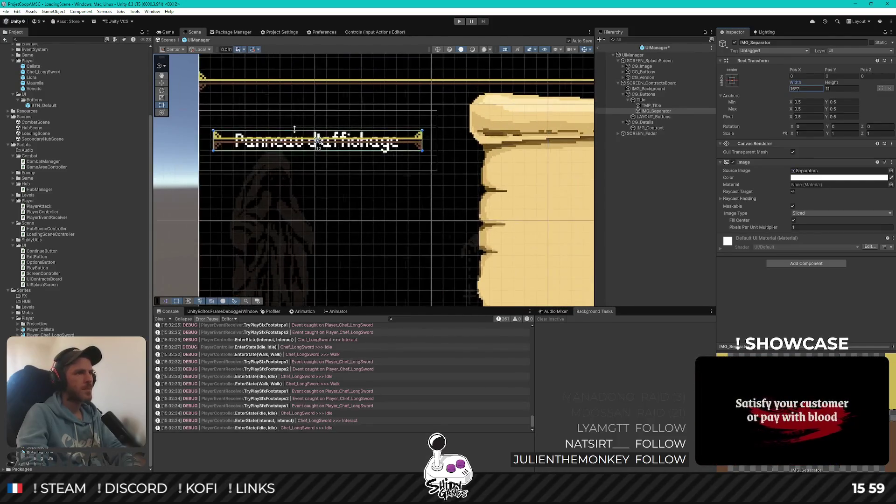
click(835, 75)
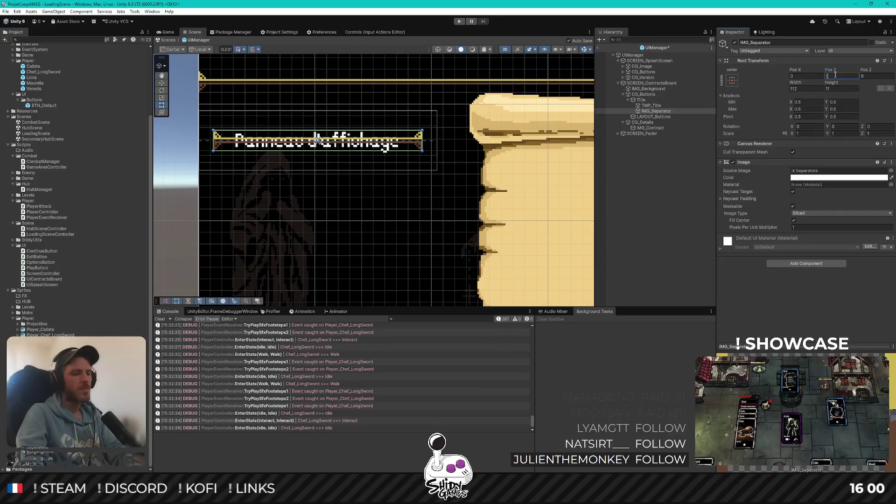
text(-6)
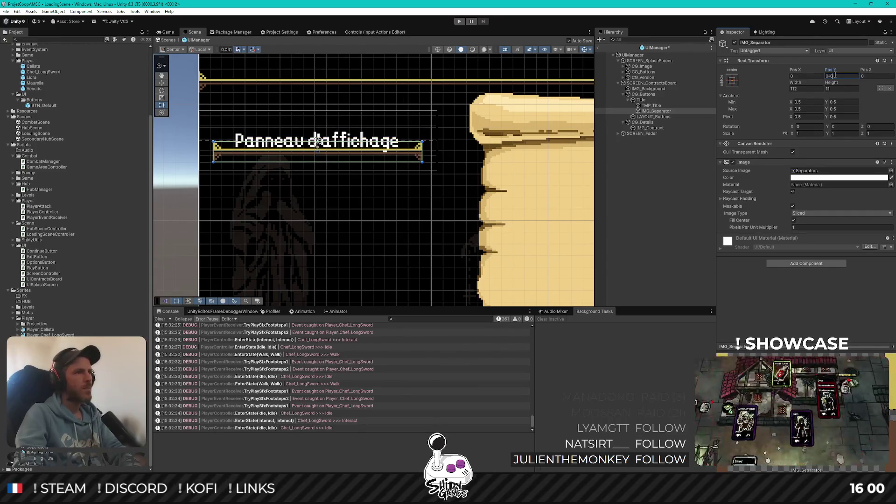
Raise TMP_Title's Pos Y by 4
click(651, 105)
click(833, 76)
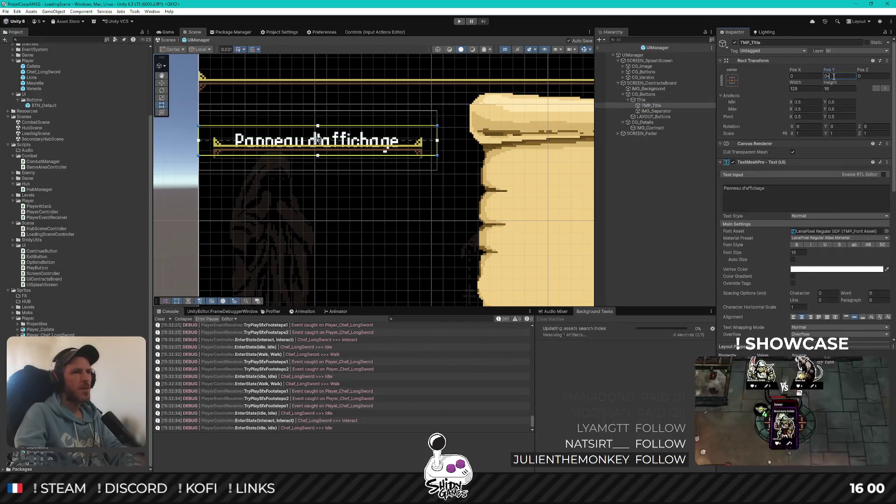
text(+4)
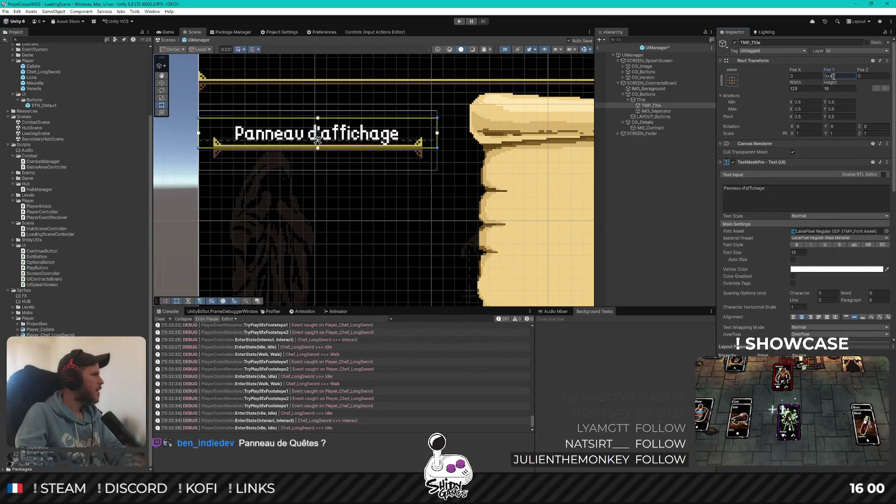
key(Return)
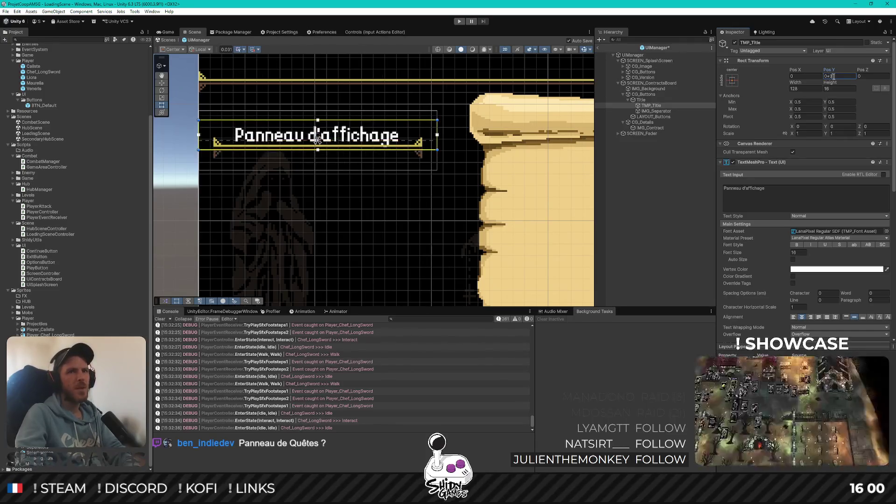
Set IMG_Separator's Pos Y to -3 and place it before TMP_Title under Title
click(656, 111)
click(850, 77)
key(BackSpace)
text(3)
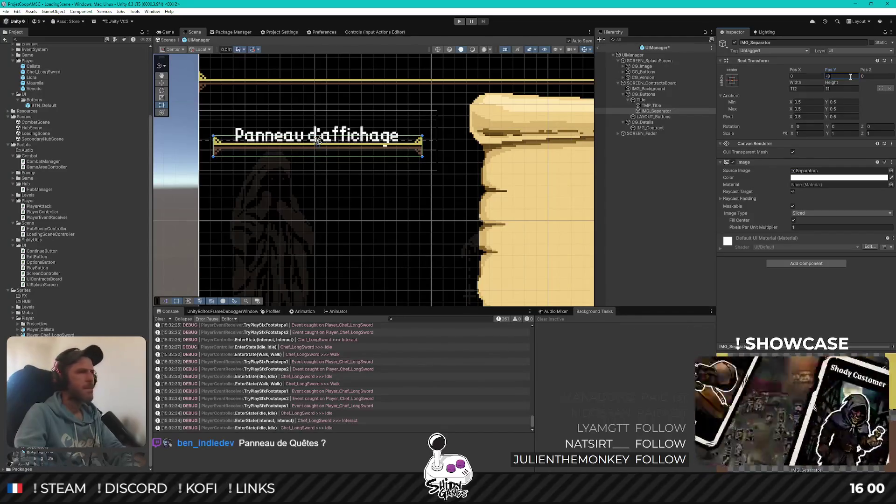
mouse_move(651, 105)
mouse_down()
mouse_move(656, 116)
mouse_move(650, 109)
mouse_up()
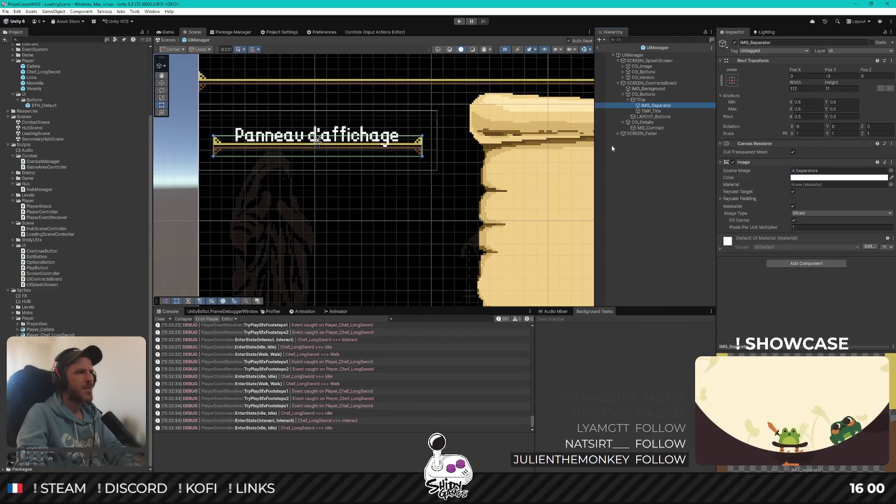
Give CG_Buttons Pos X +10 and enter its width as 128-10
click(649, 174)
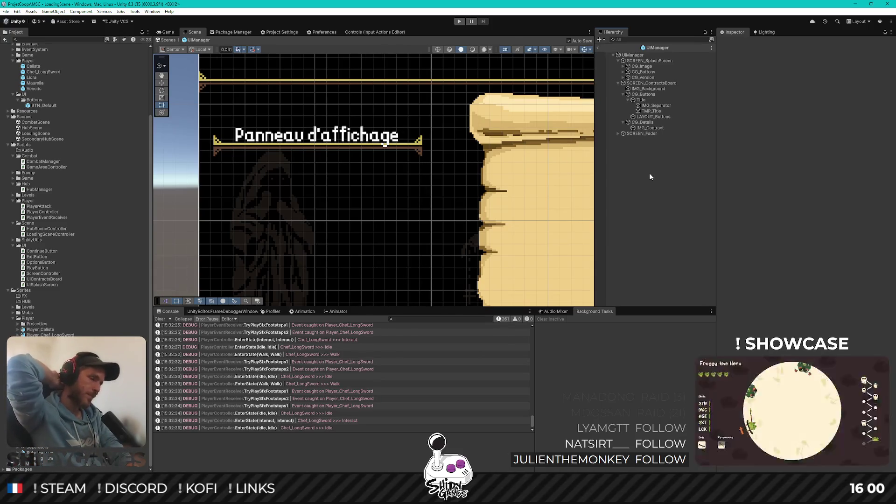
scroll(398, 170, down, 5)
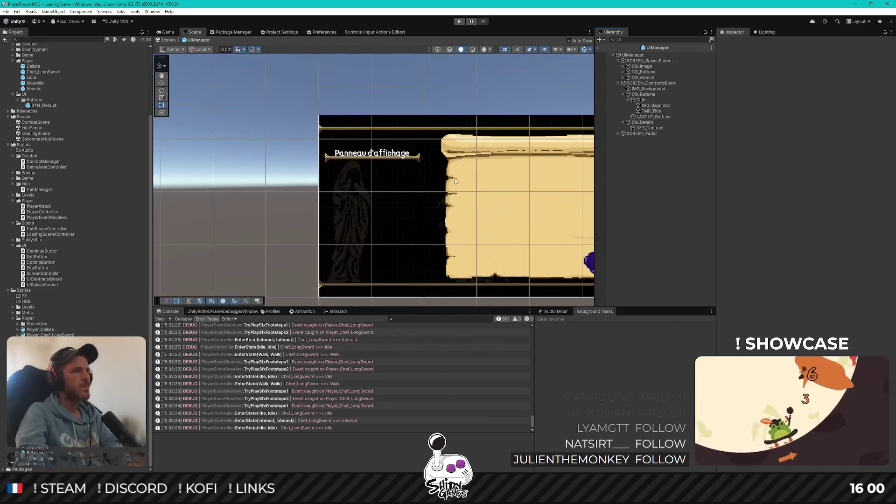
scroll(397, 175, up, 1)
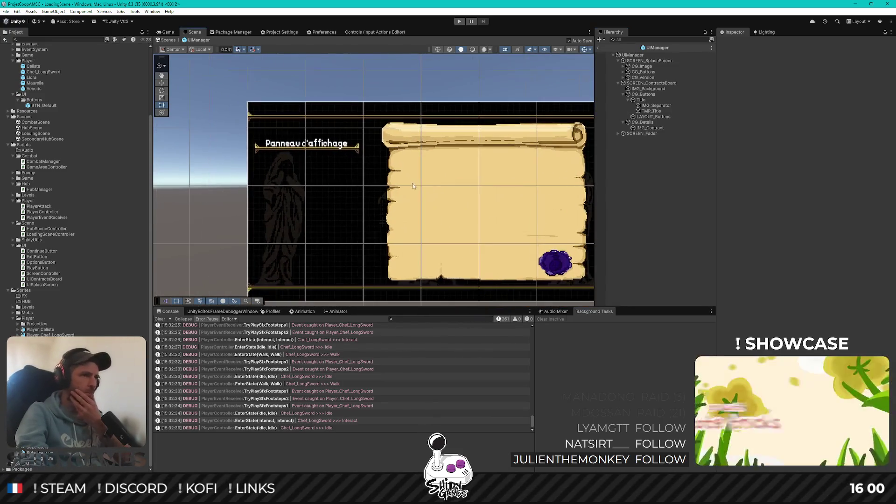
click(649, 99)
click(648, 95)
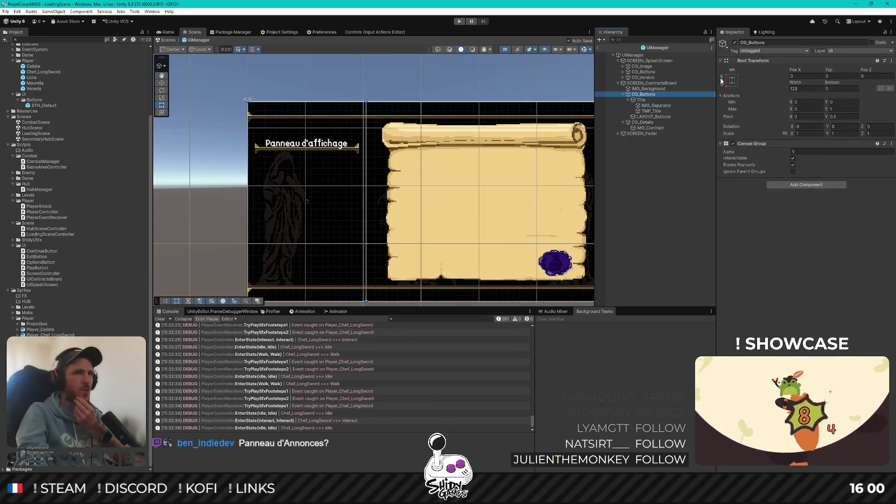
click(805, 76)
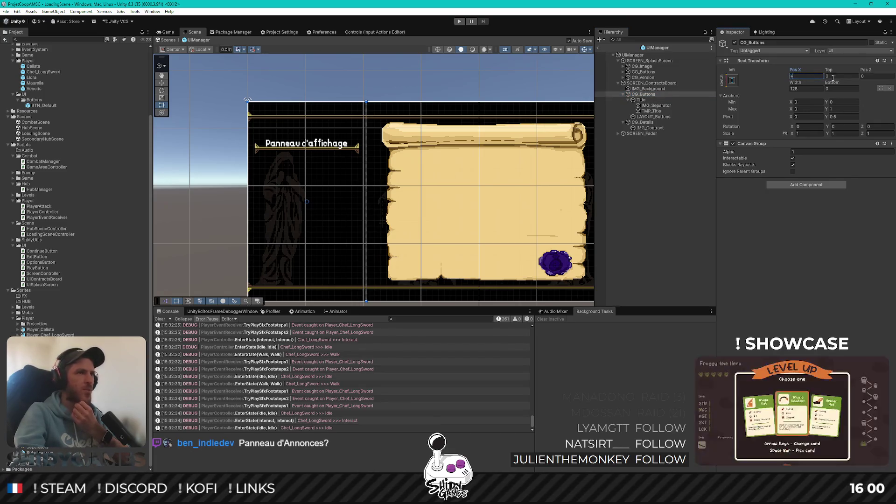
text(+10)
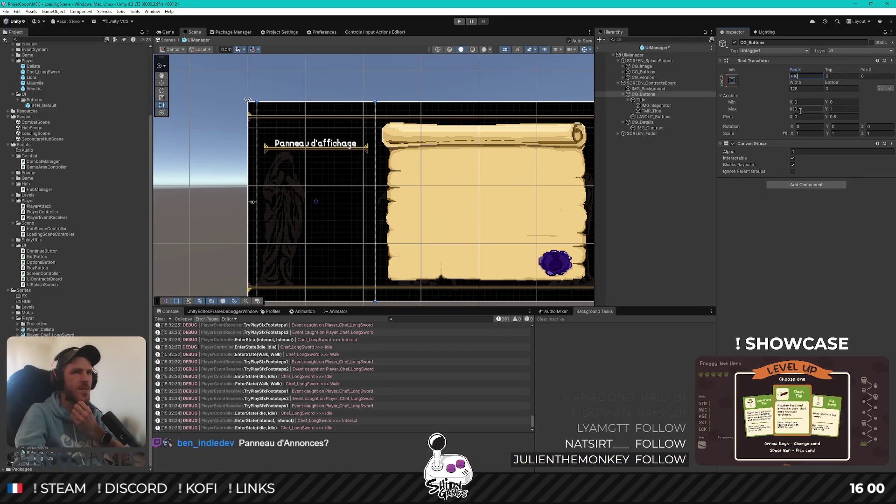
click(816, 89)
text(-10)
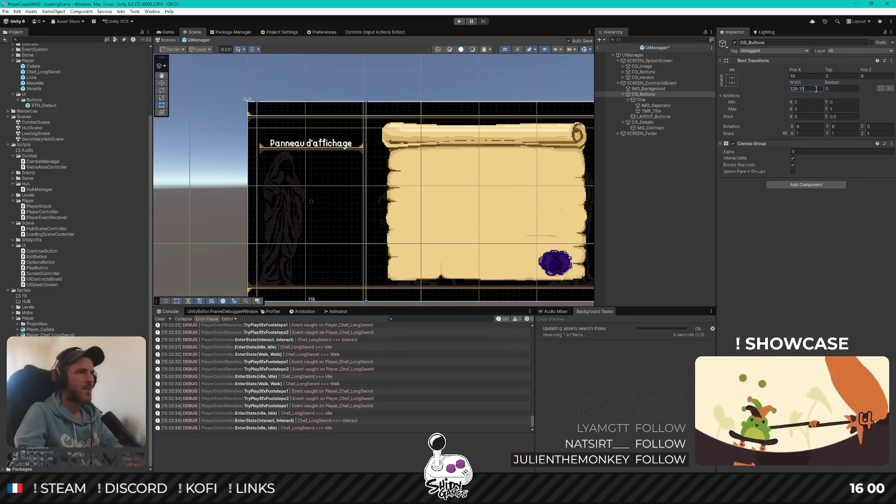